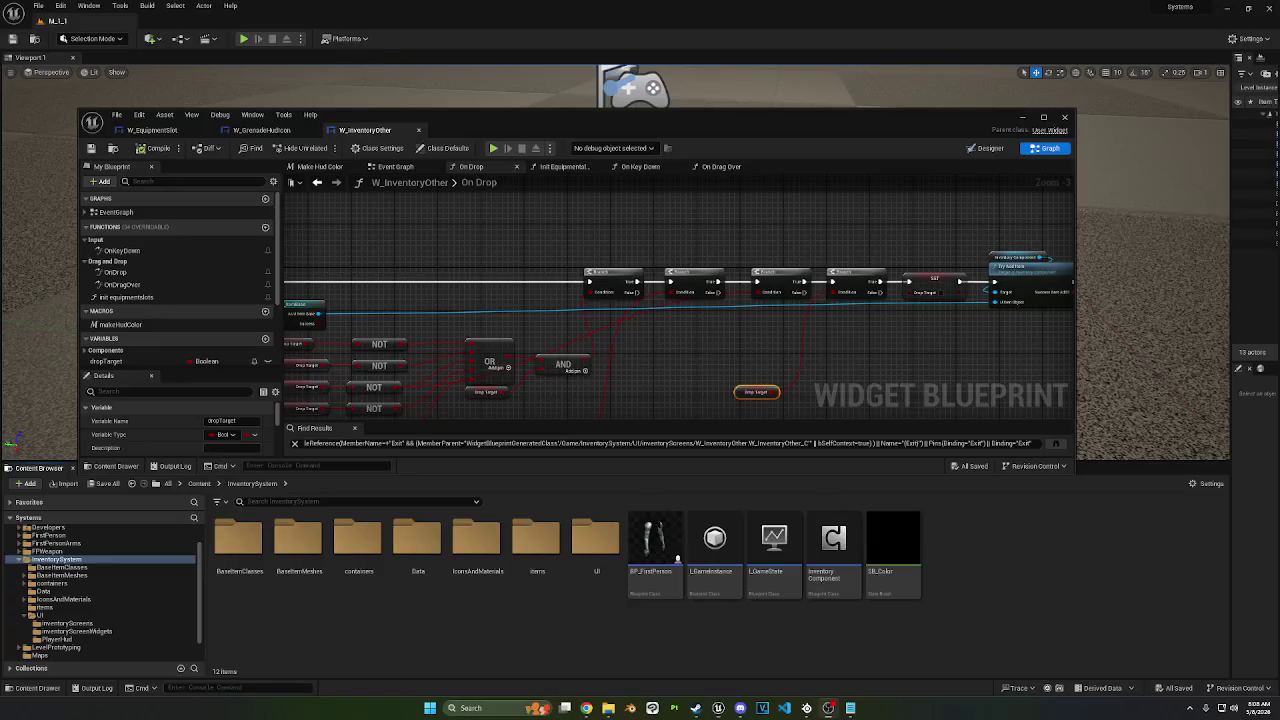
Step: Move W_InventoryOther's Drop Target getter down-left below the On Drop chain and open the UI content folder
left_click_drag(628, 352, 491, 253)
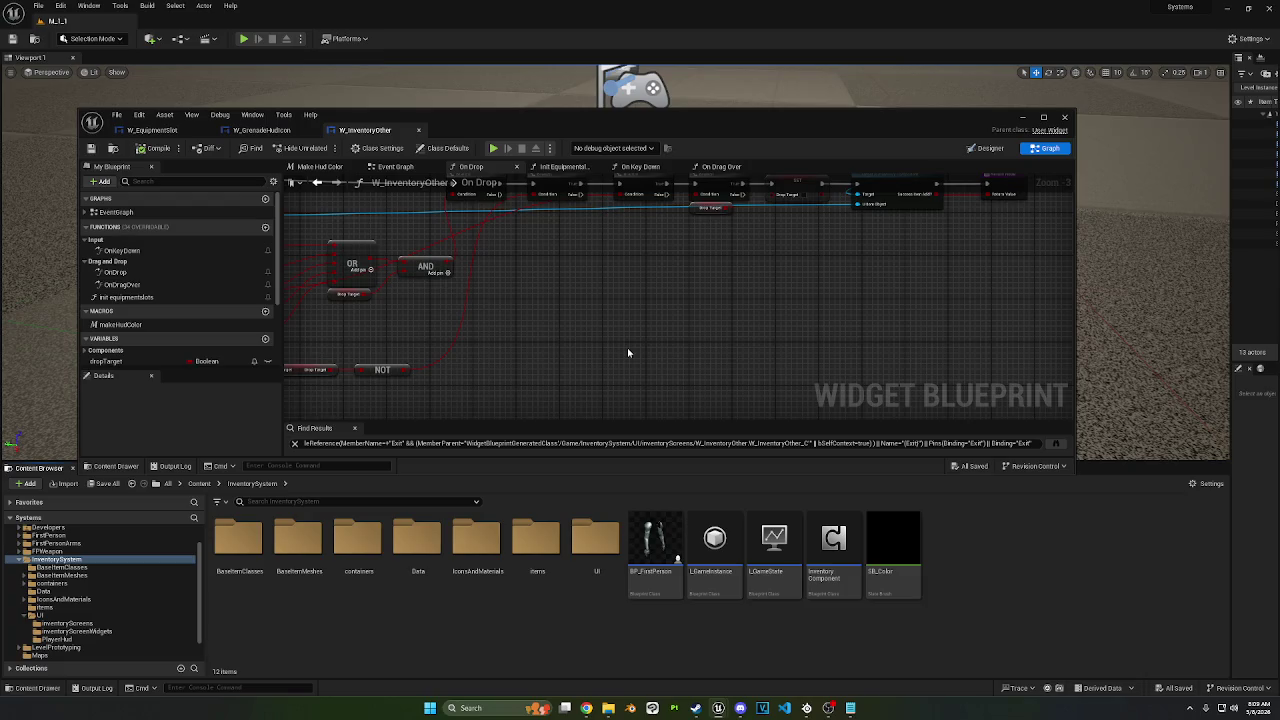
mouse_move(627, 347)
left_mouse_down()
mouse_move(654, 309)
mouse_move(676, 313)
mouse_move(620, 313)
left_mouse_up()
left_click_drag(629, 258, 482, 302)
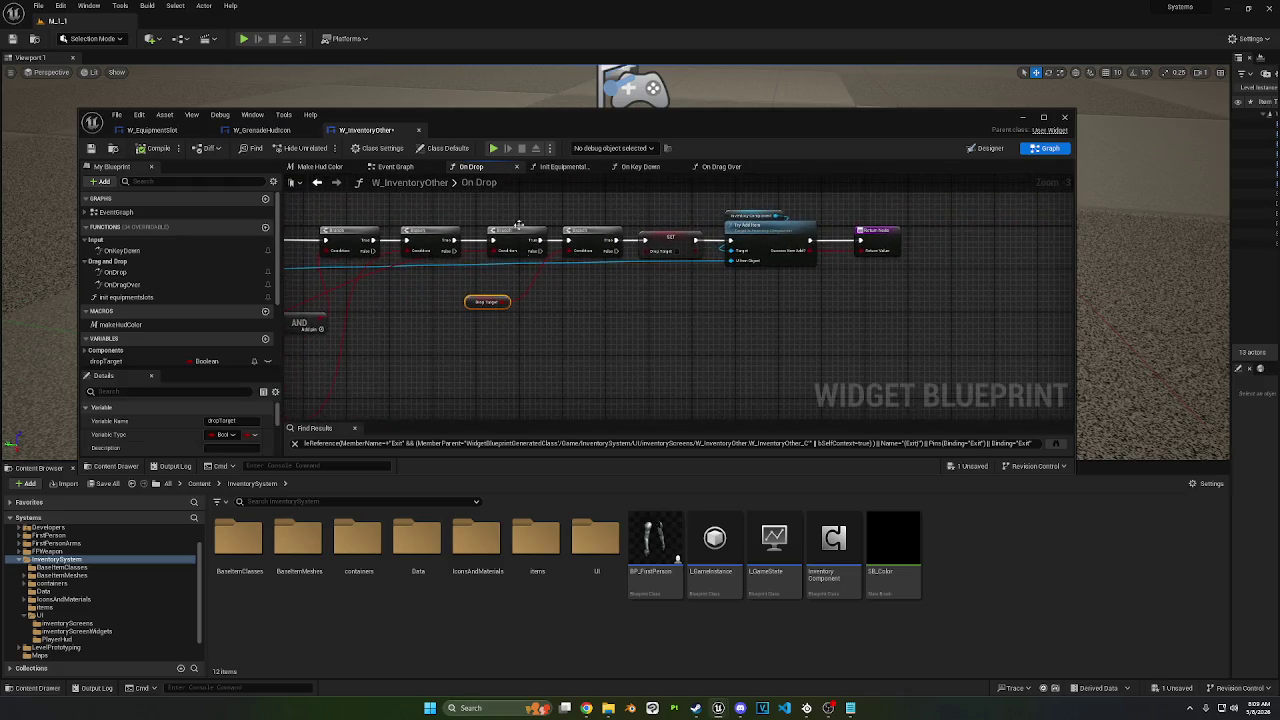
double_click(596, 540)
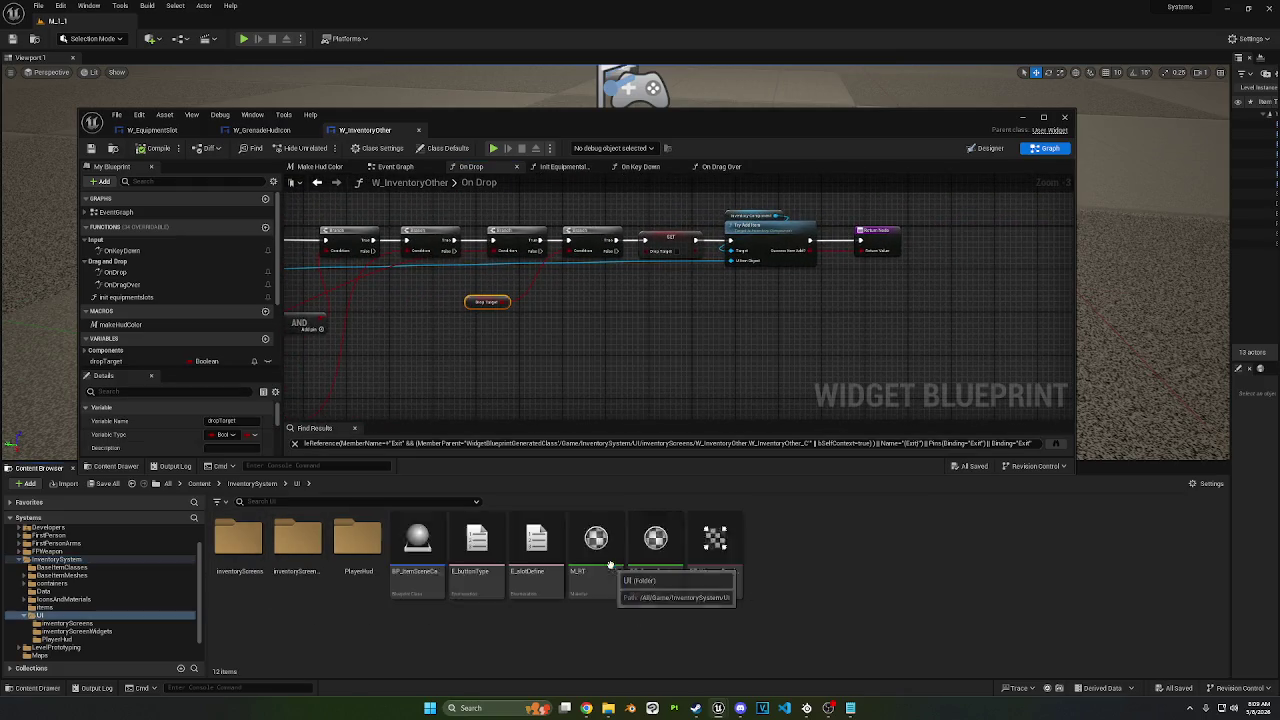
Step: Open W_Inventory from the inventoryScreens folder and view its Drop Target logic for reference
double_click(240, 545)
double_click(238, 545)
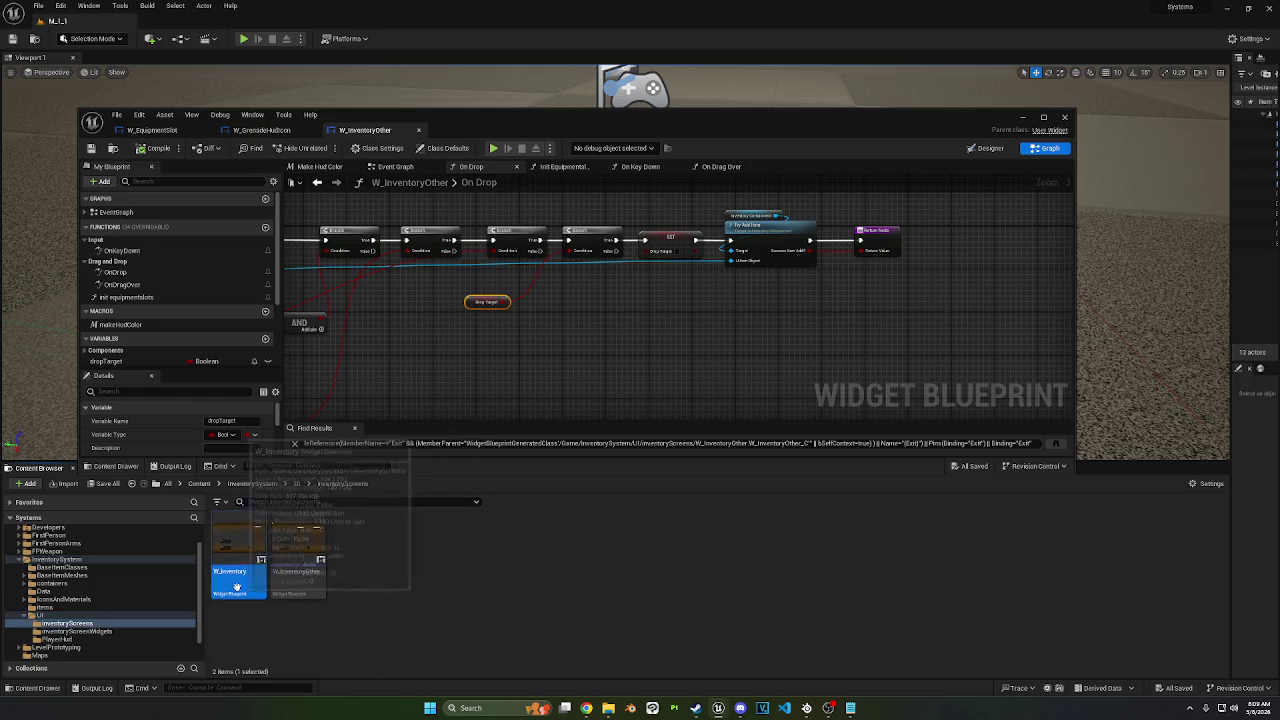
left_click(1045, 148)
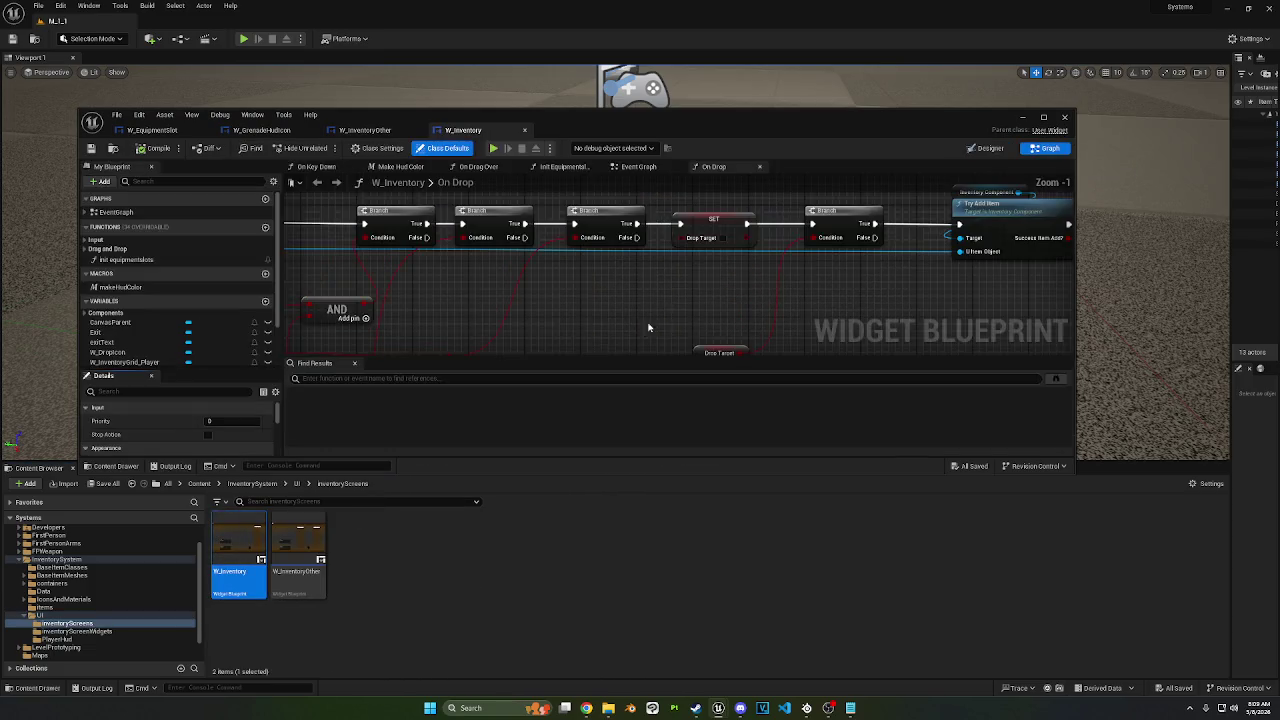
left_click_drag(573, 318, 540, 265)
scroll(540, 265, "down", 1)
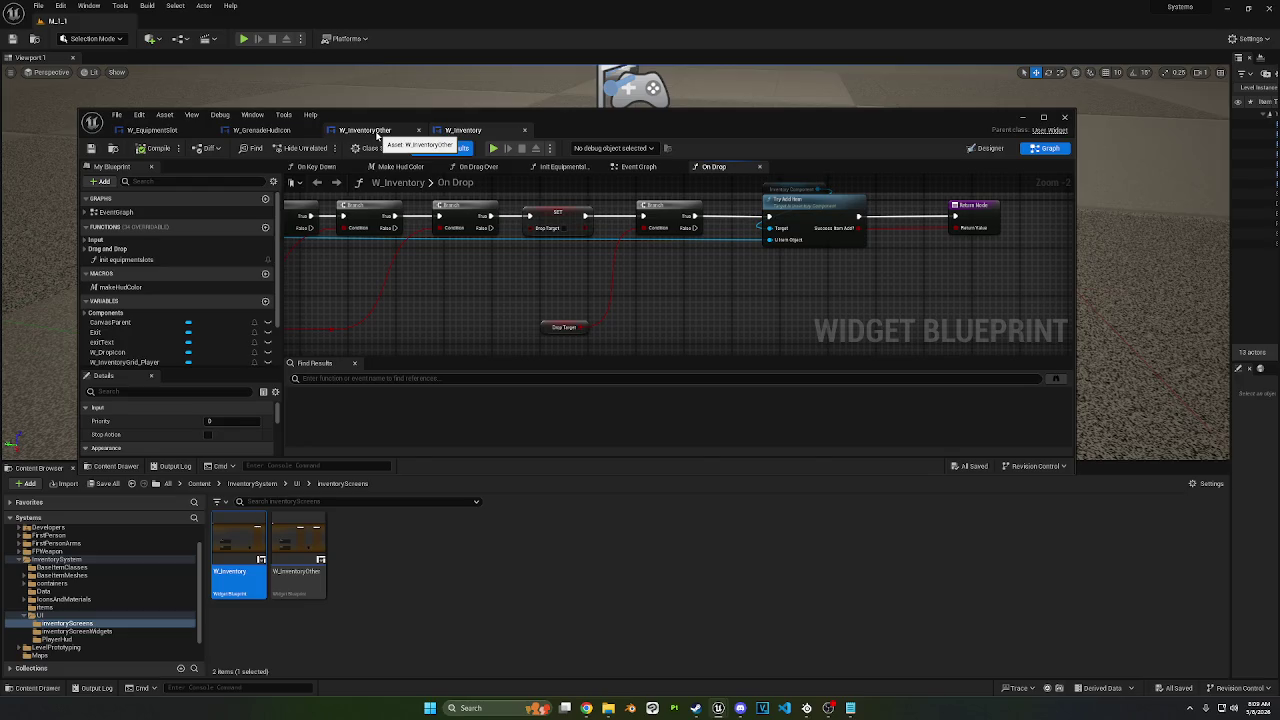
Step: In W_InventoryOther, place the SET node before the fourth Branch and compile the blueprint
left_click(378, 132)
left_click(487, 301)
left_click(593, 232, "ctrl")
mouse_move(593, 232)
left_mouse_down()
mouse_move(714, 310)
mouse_move(725, 287)
left_mouse_up()
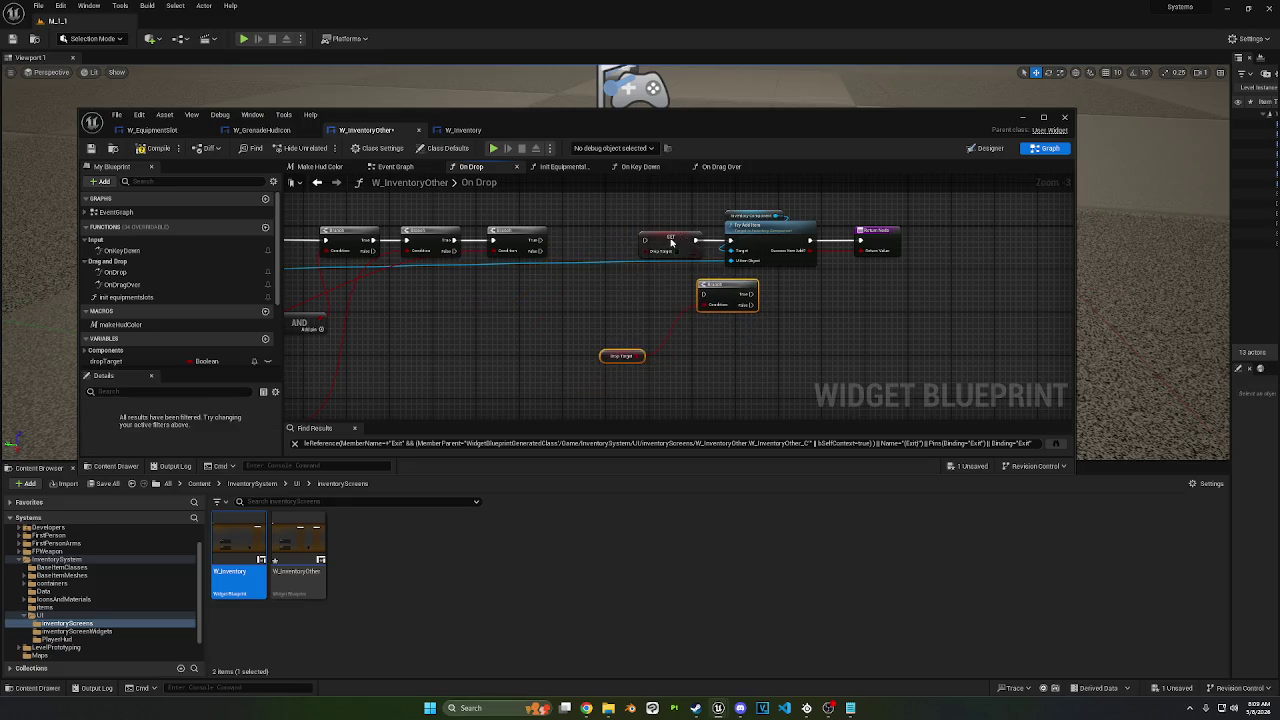
left_click_drag(671, 243, 596, 243)
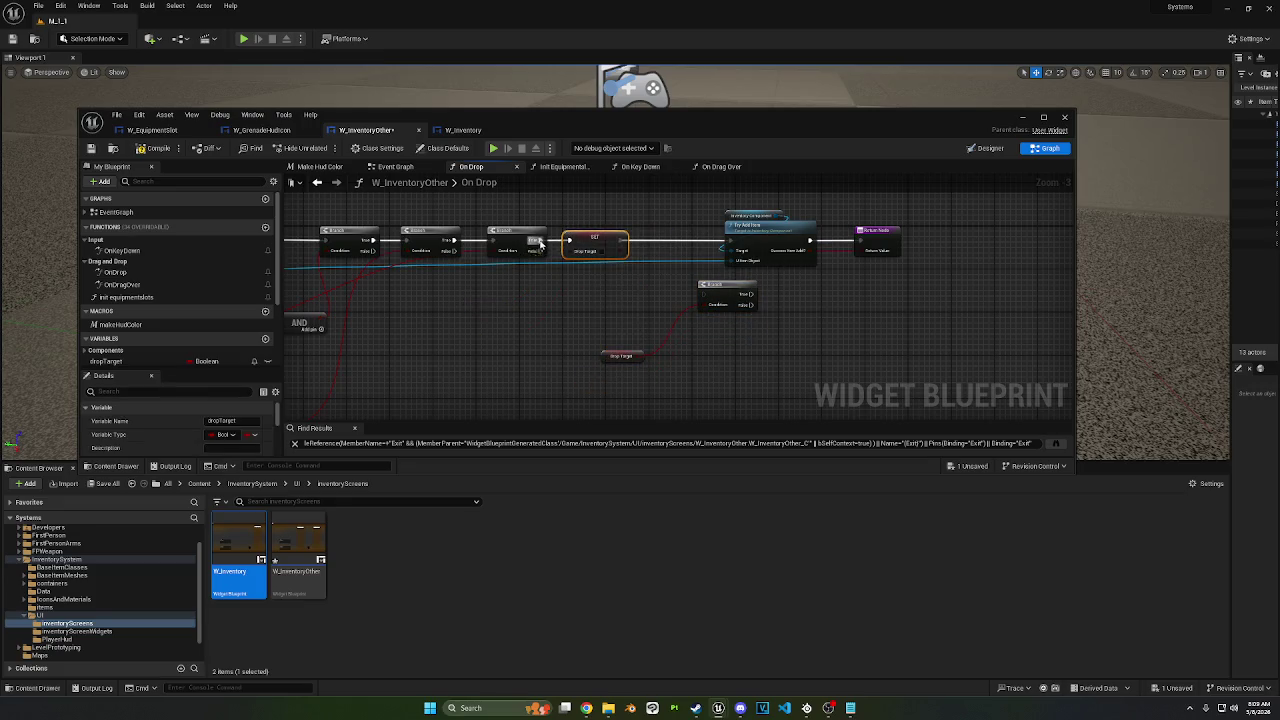
left_click(725, 290)
left_click(621, 355)
left_click_drag(728, 296, 662, 240)
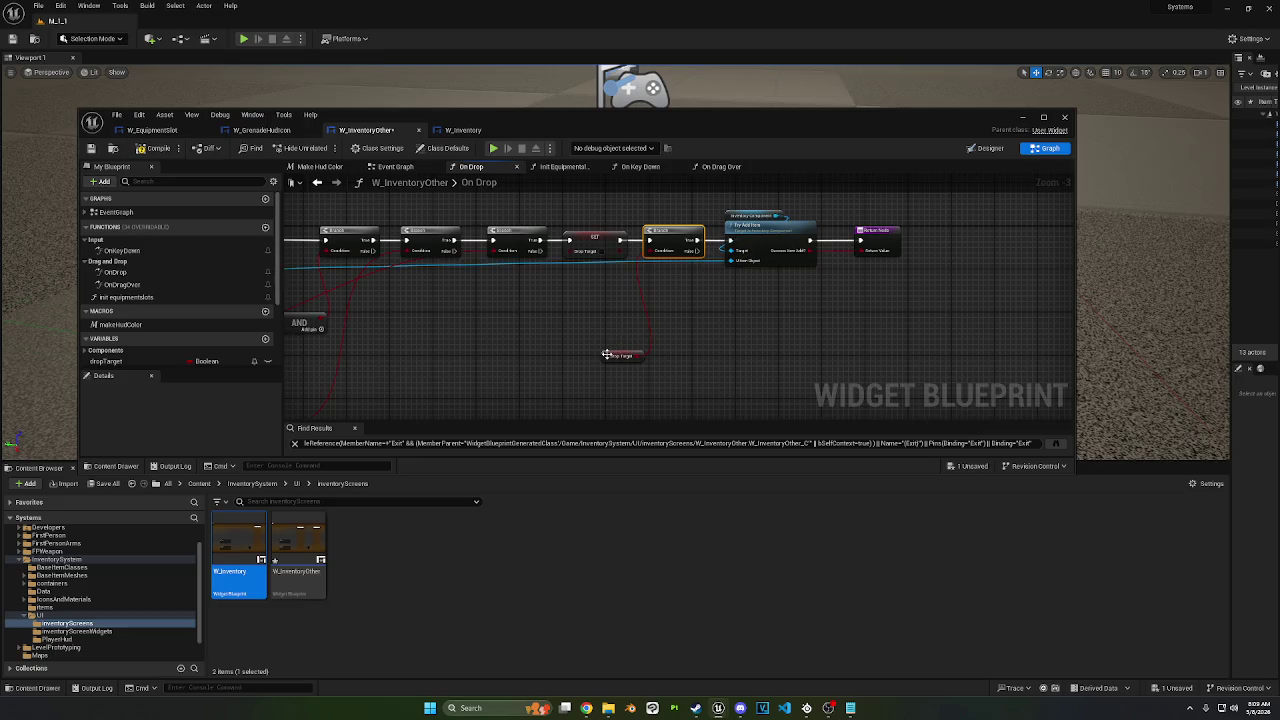
left_click(153, 148)
left_click(256, 39)
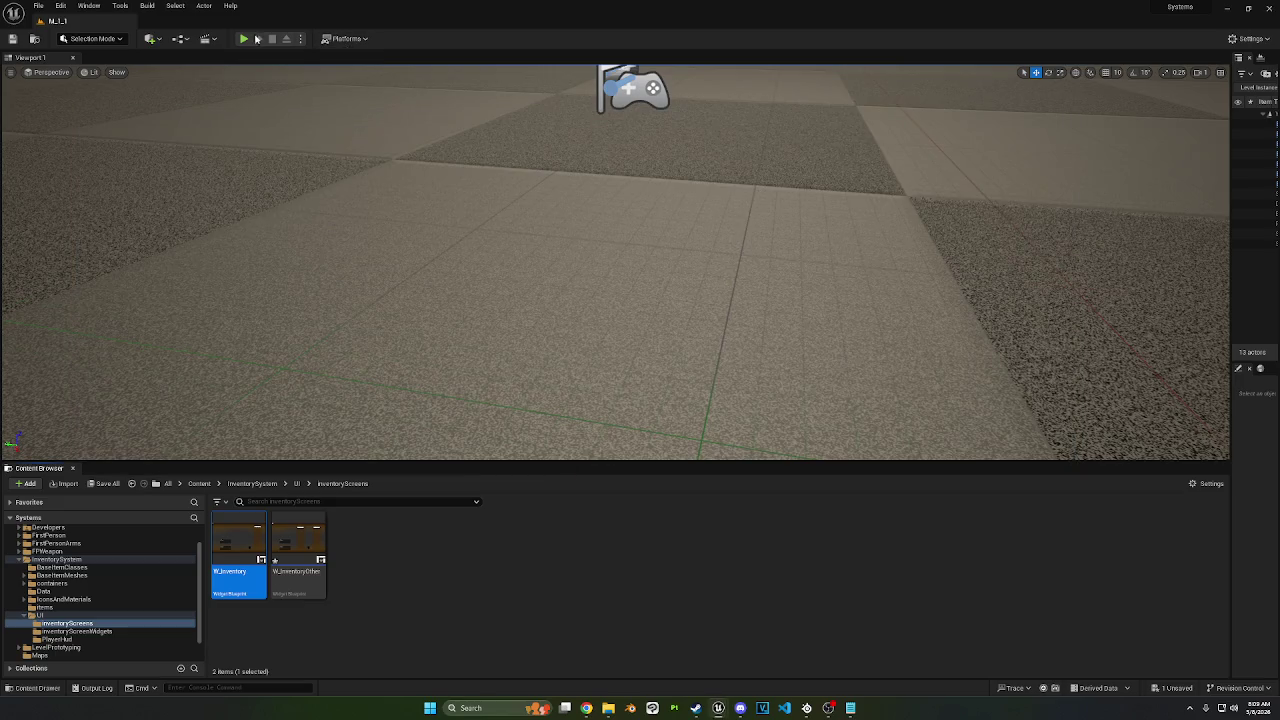
Step: Start a Play-in-Editor session and drag the weapon from the backpack into the Primary slot
left_click(244, 39)
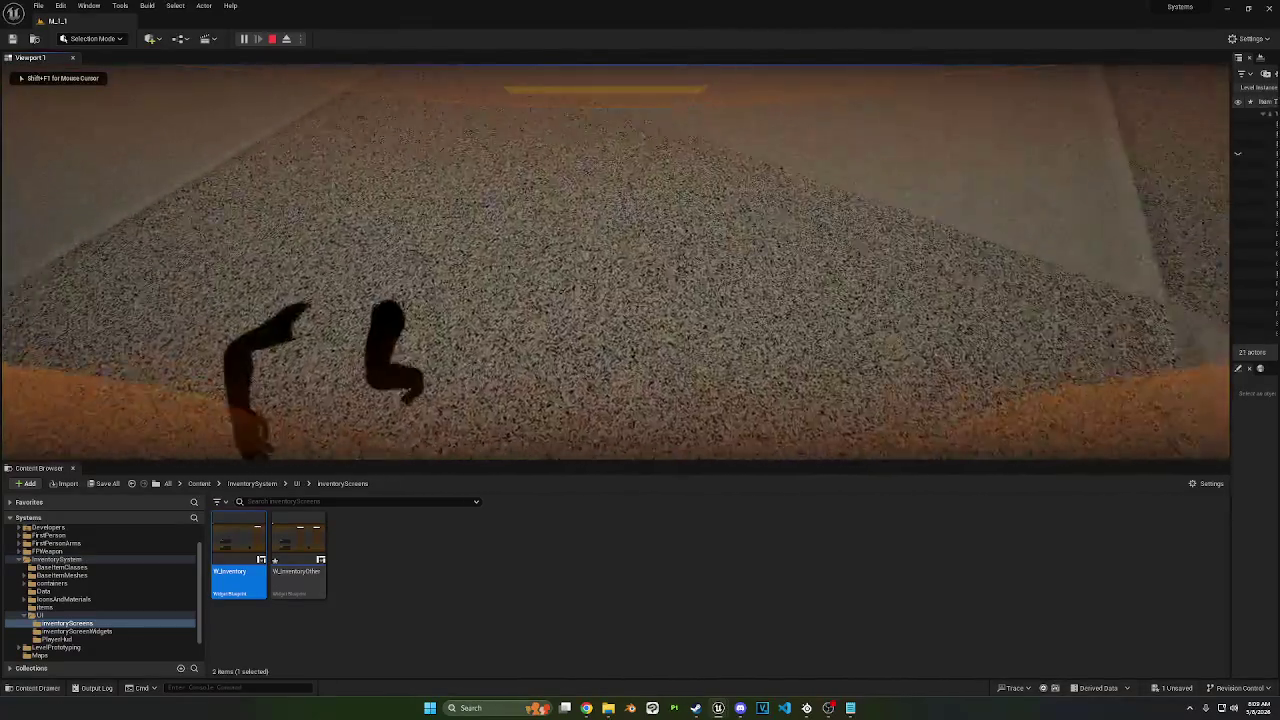
key("Tab")
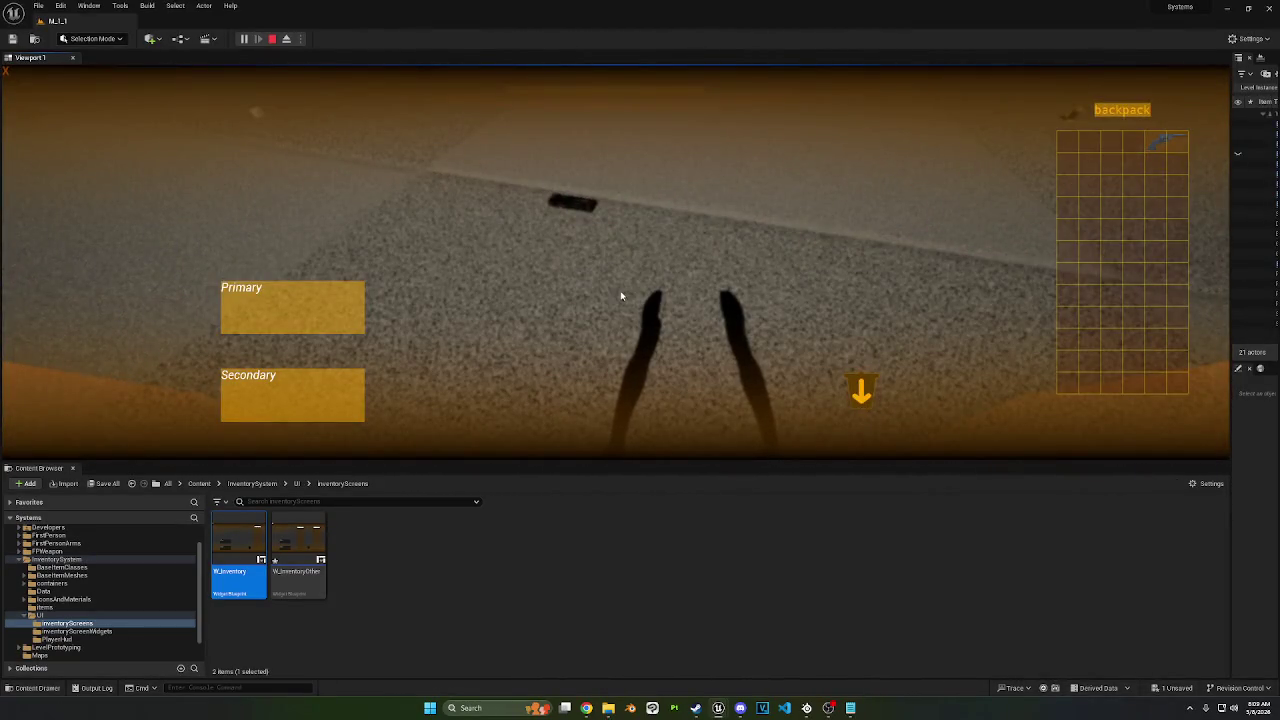
left_click_drag(1160, 143, 245, 306)
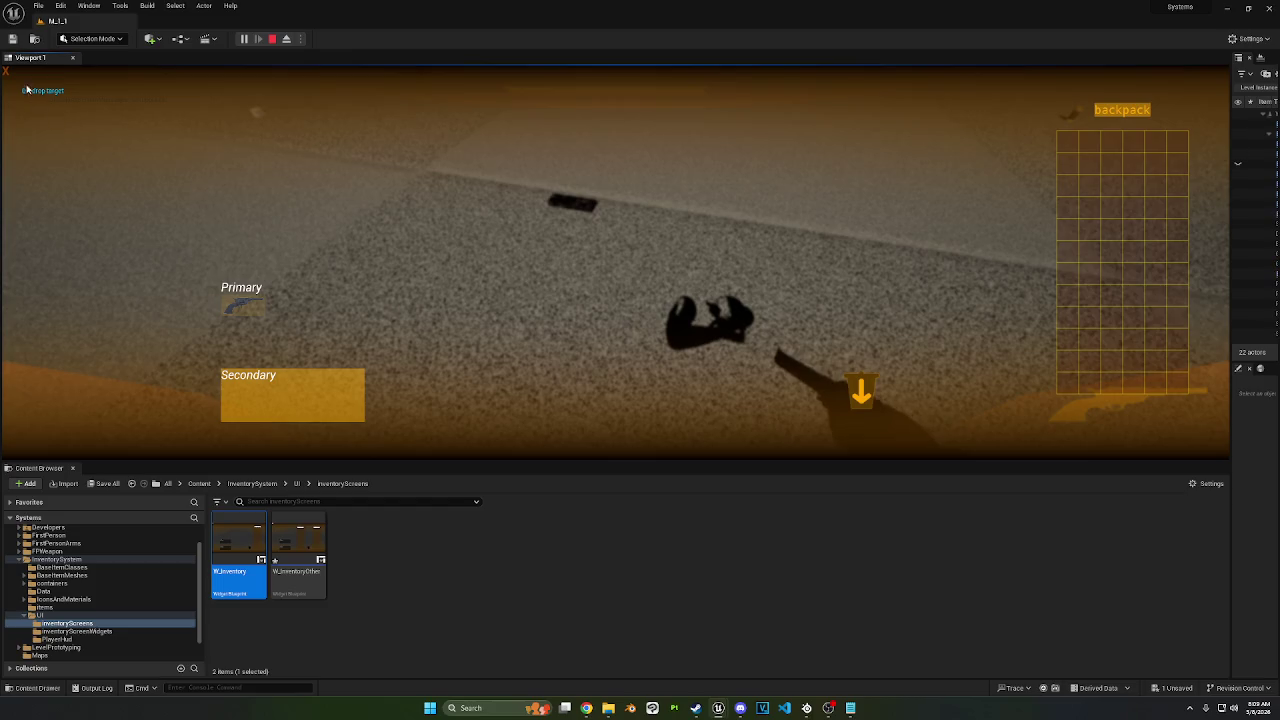
key("Tab")
Step: Walk to the vending machine, drag the weapon into its grid, then stop the session
key("w")
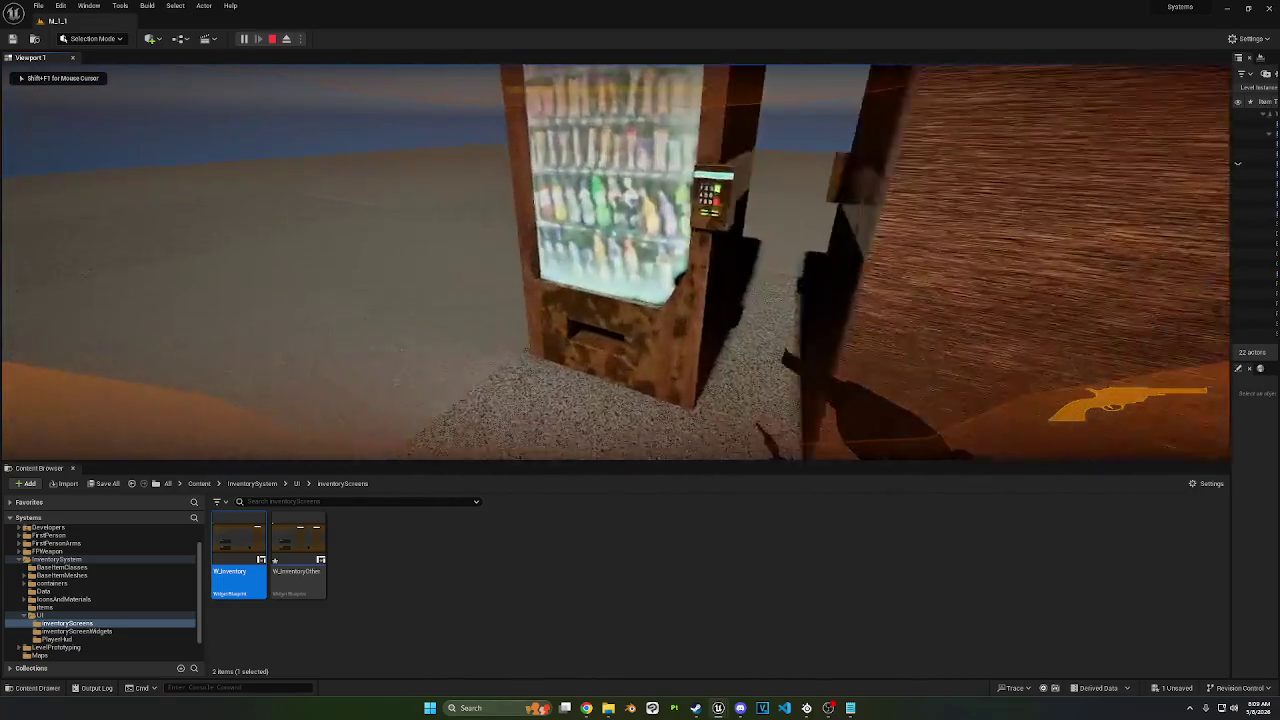
key("e")
mouse_move(240, 306)
left_mouse_down()
mouse_move(945, 280)
mouse_move(972, 300)
left_mouse_up()
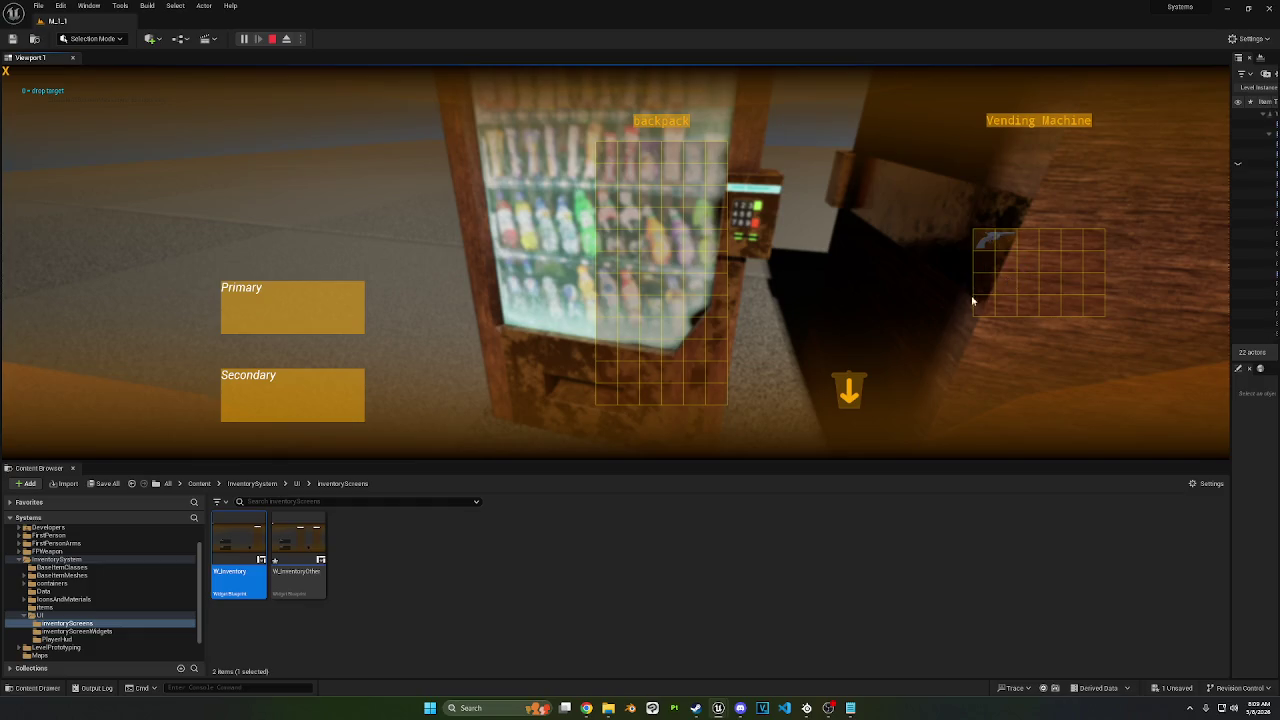
key("Tab")
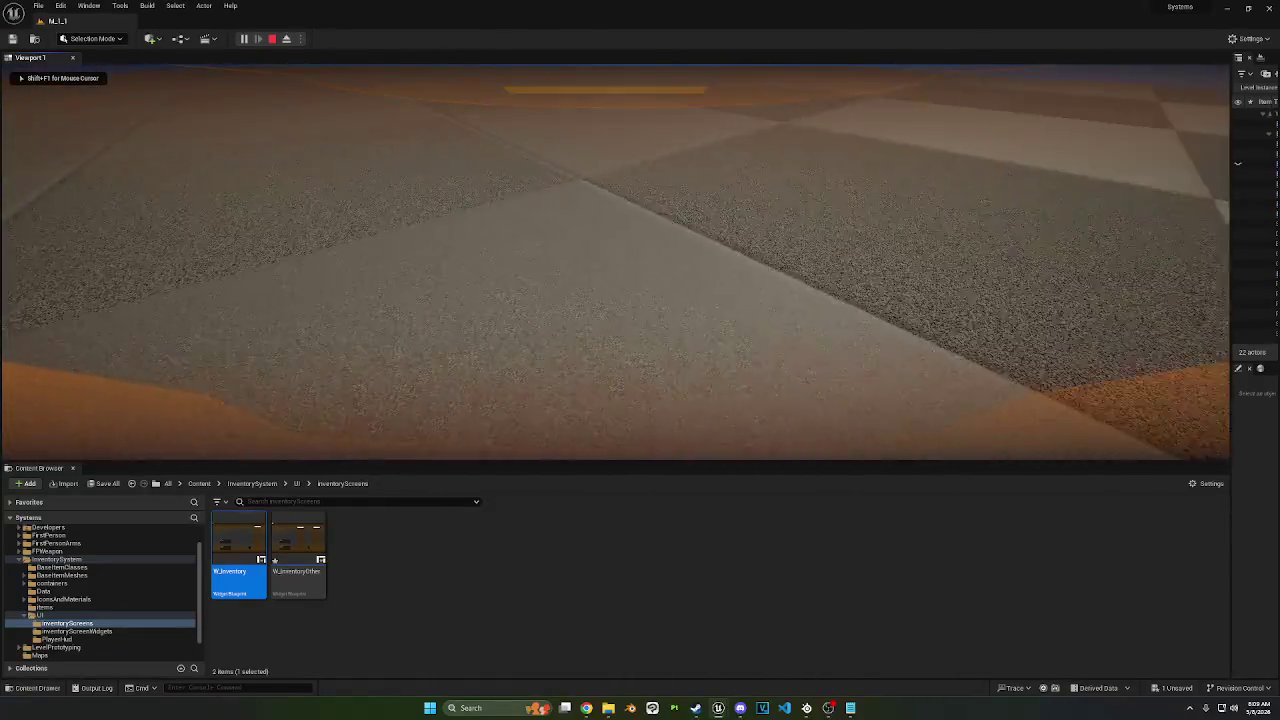
key("Escape")
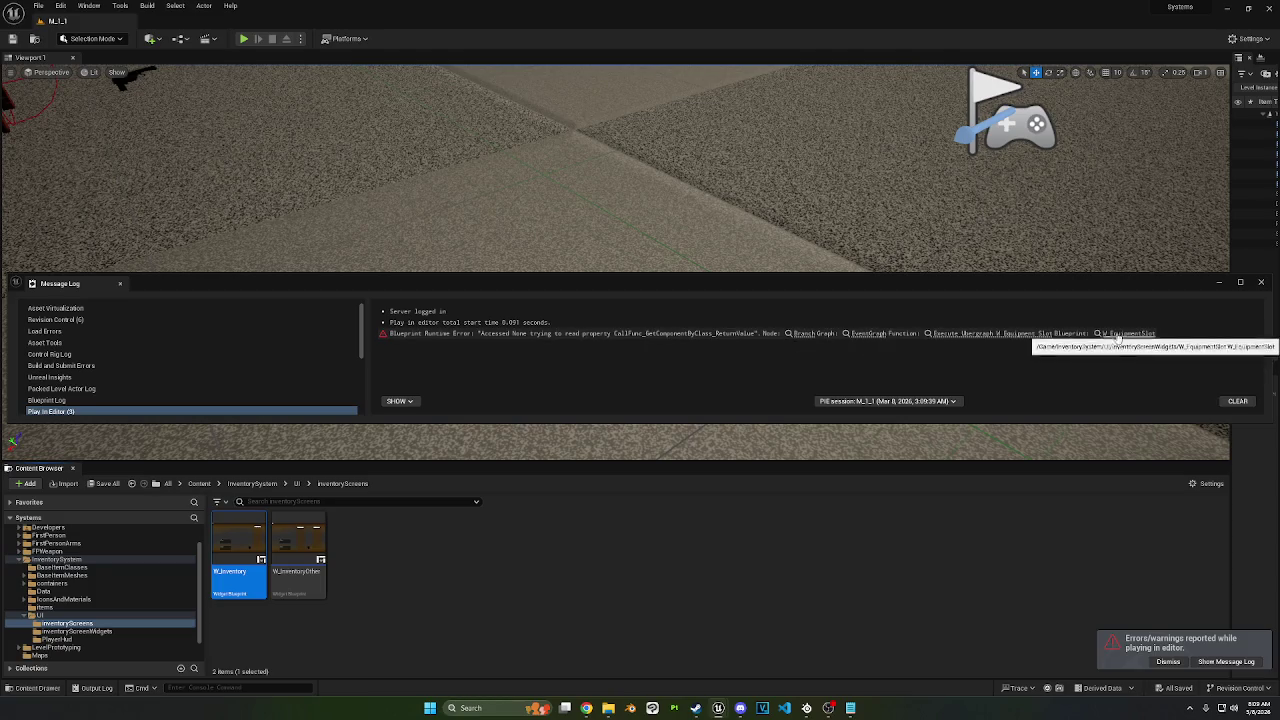
Step: Jump from the runtime error in the Message Log to W_EquipmentSlot's Is Drag Dropping node
left_click(861, 334)
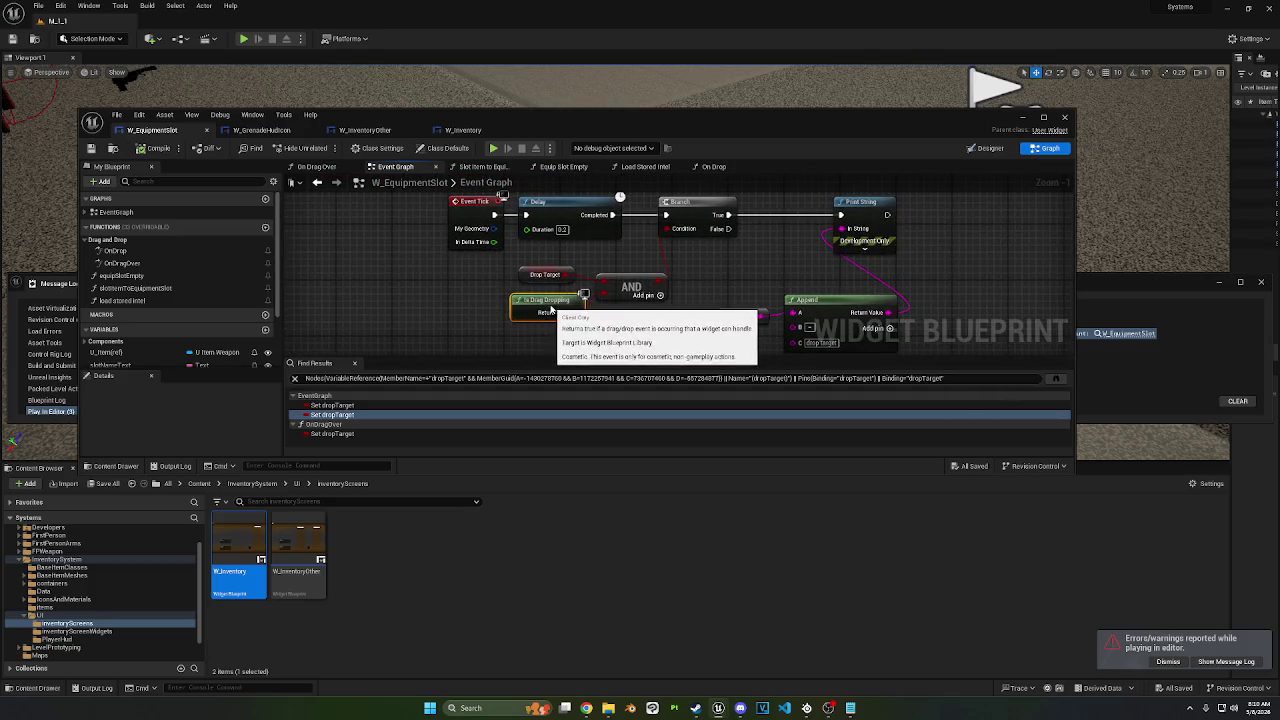
left_click(540, 306)
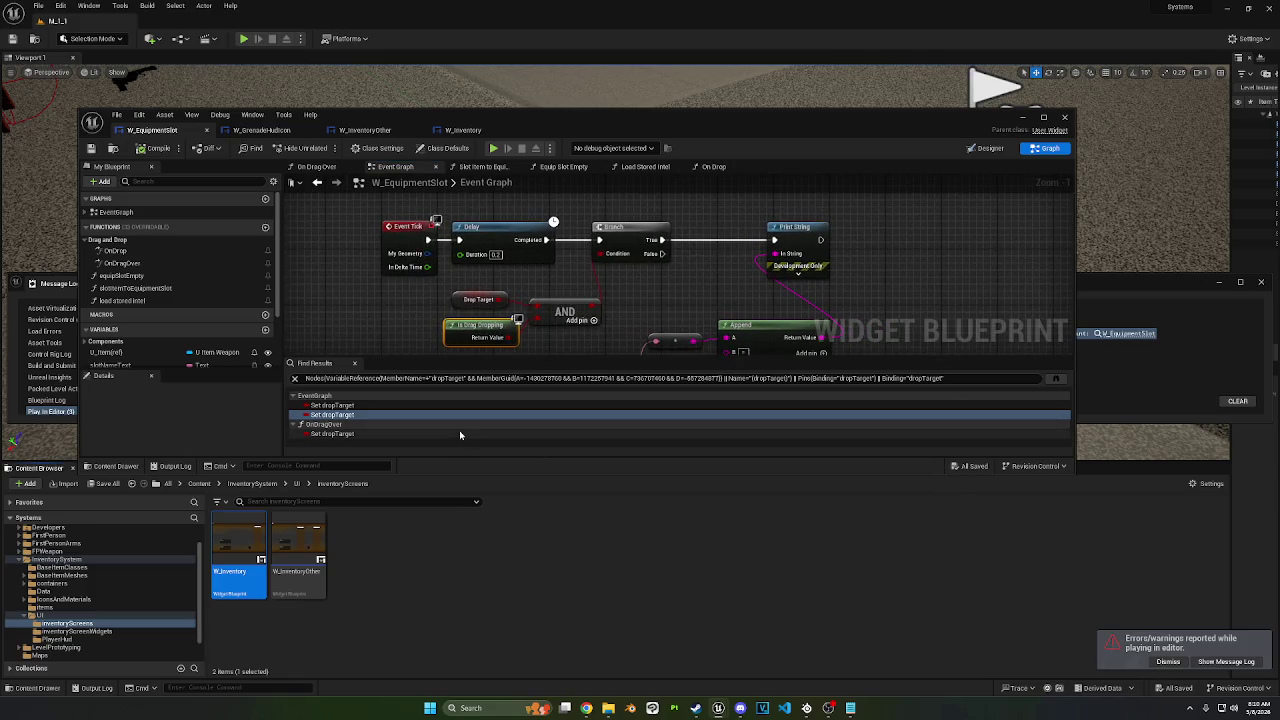
left_click(1226, 661)
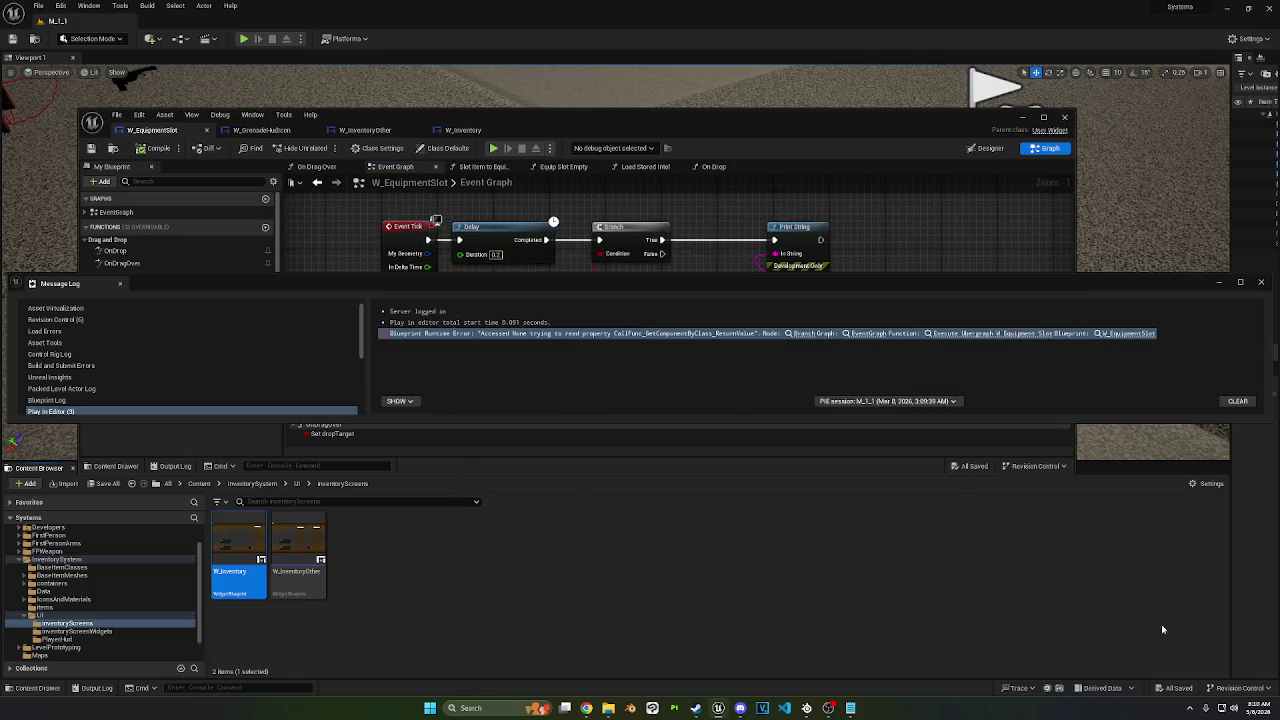
left_click(866, 334)
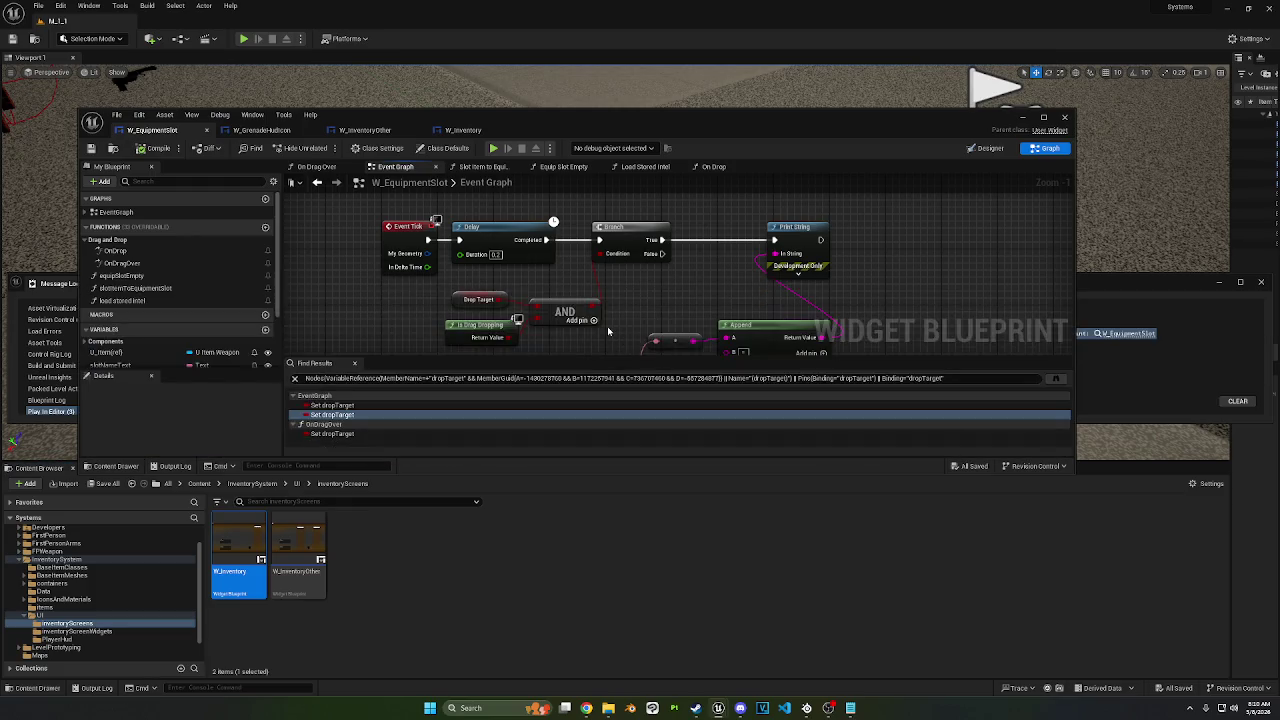
Step: Select the Drop Target, Is Drag Dropping and AND nodes, save, and inspect the dropTarget variable
mouse_move(405, 262)
left_mouse_down()
mouse_move(537, 293)
mouse_move(473, 293)
left_mouse_up()
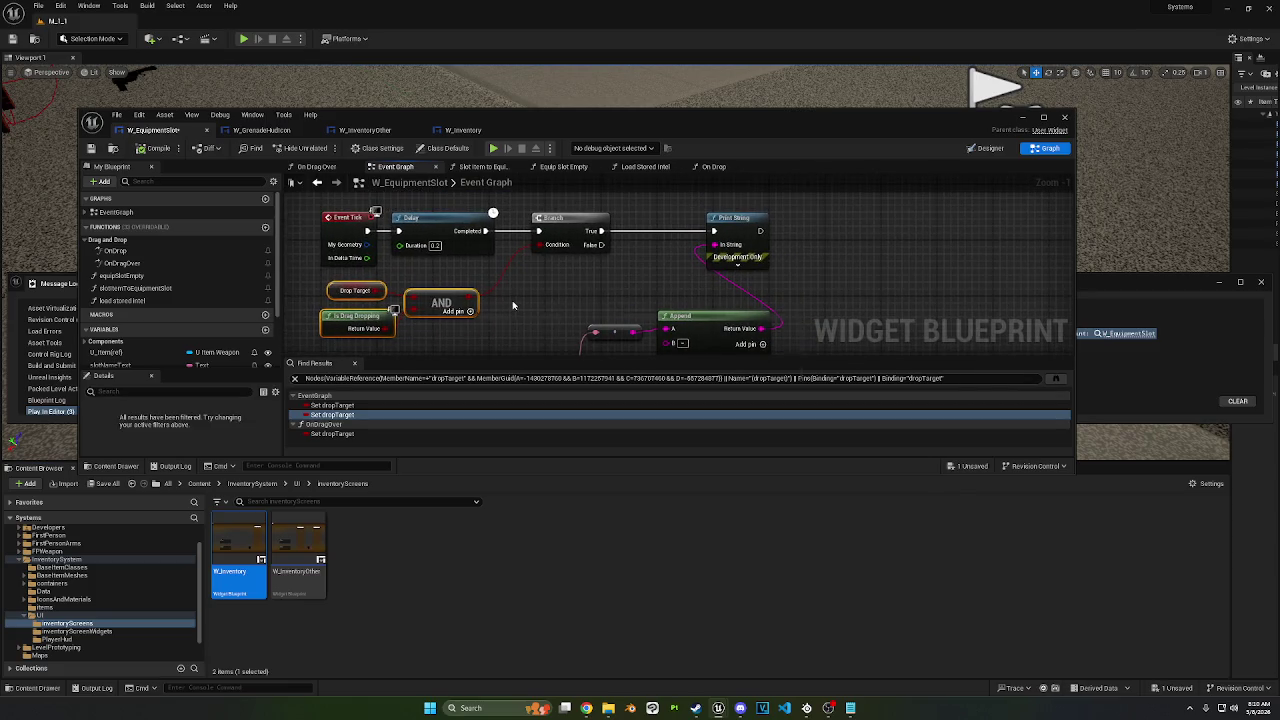
key("ctrl+s")
scroll(141, 312, "down", 3)
left_click(102, 304)
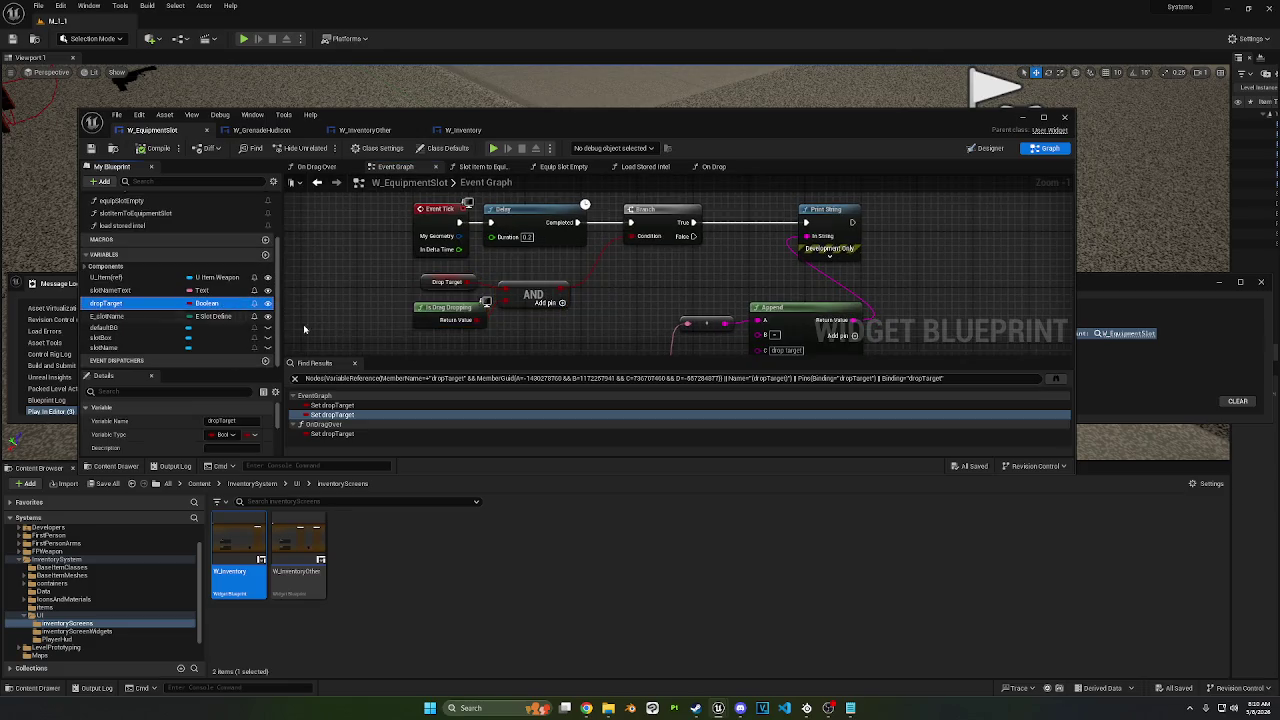
left_click(1095, 385)
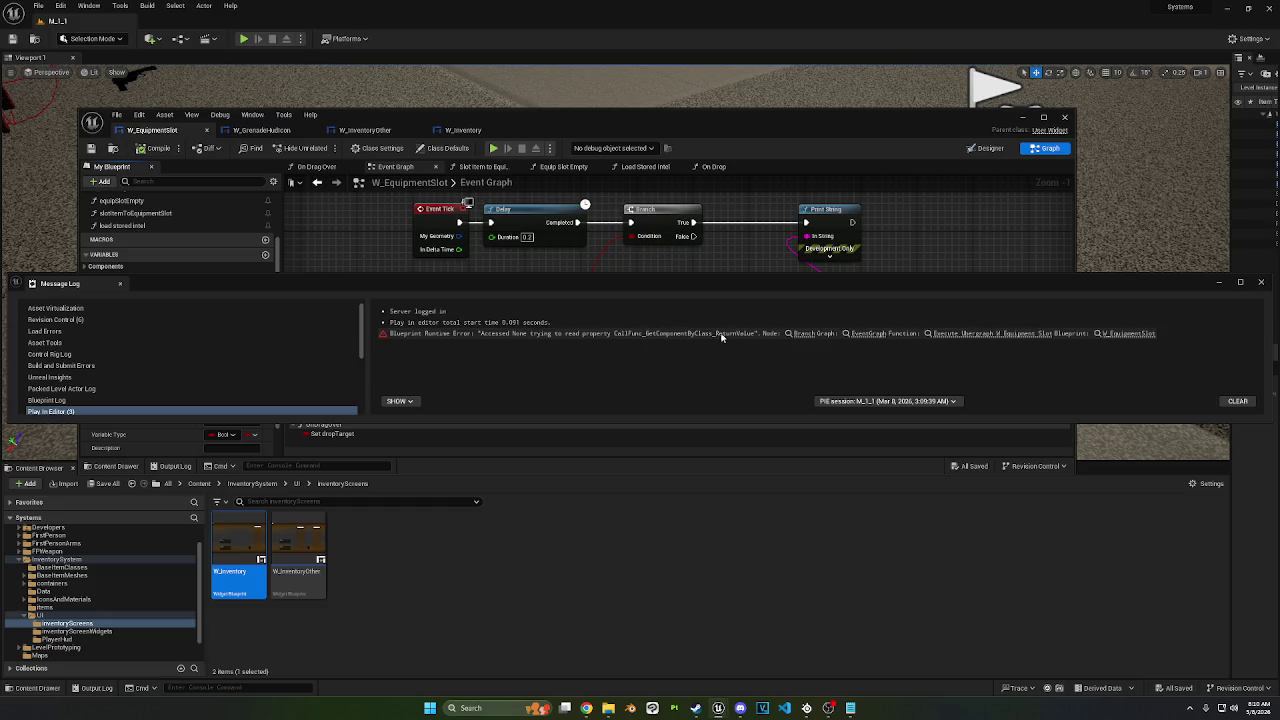
left_click(717, 224)
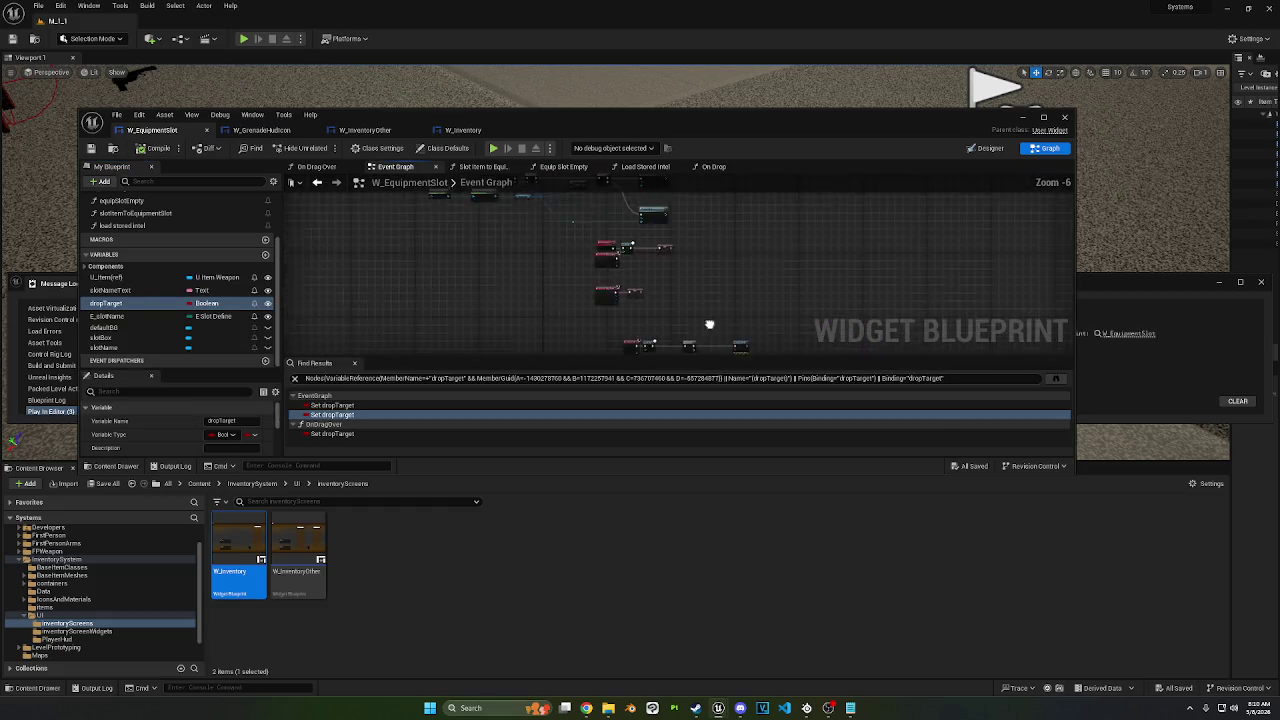
Step: Add an Is Valid check on the Primary Widget Reference, arrange it beside the == node, and compile W_EquipmentSlot
mouse_move(626, 291)
left_mouse_down()
mouse_move(689, 346)
mouse_move(676, 346)
left_mouse_up()
left_click_drag(612, 267, 648, 270)
type("is valid")
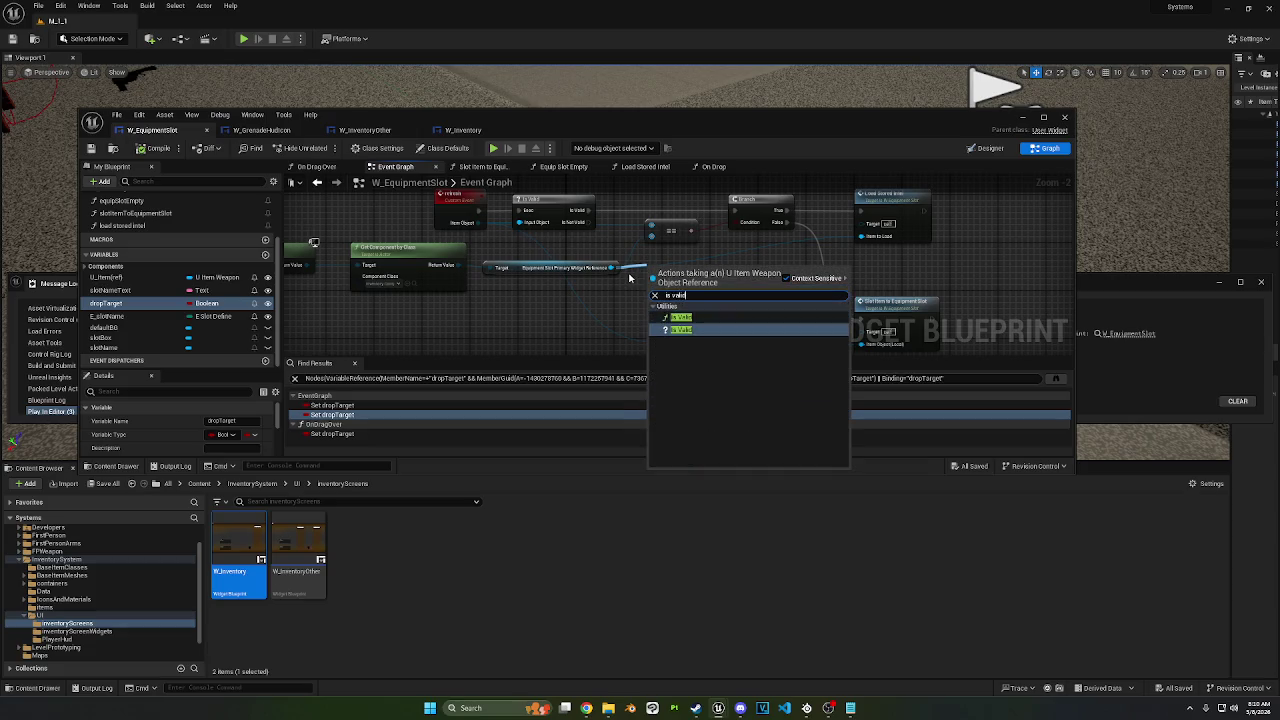
left_click(680, 317)
left_click_drag(687, 266, 659, 200)
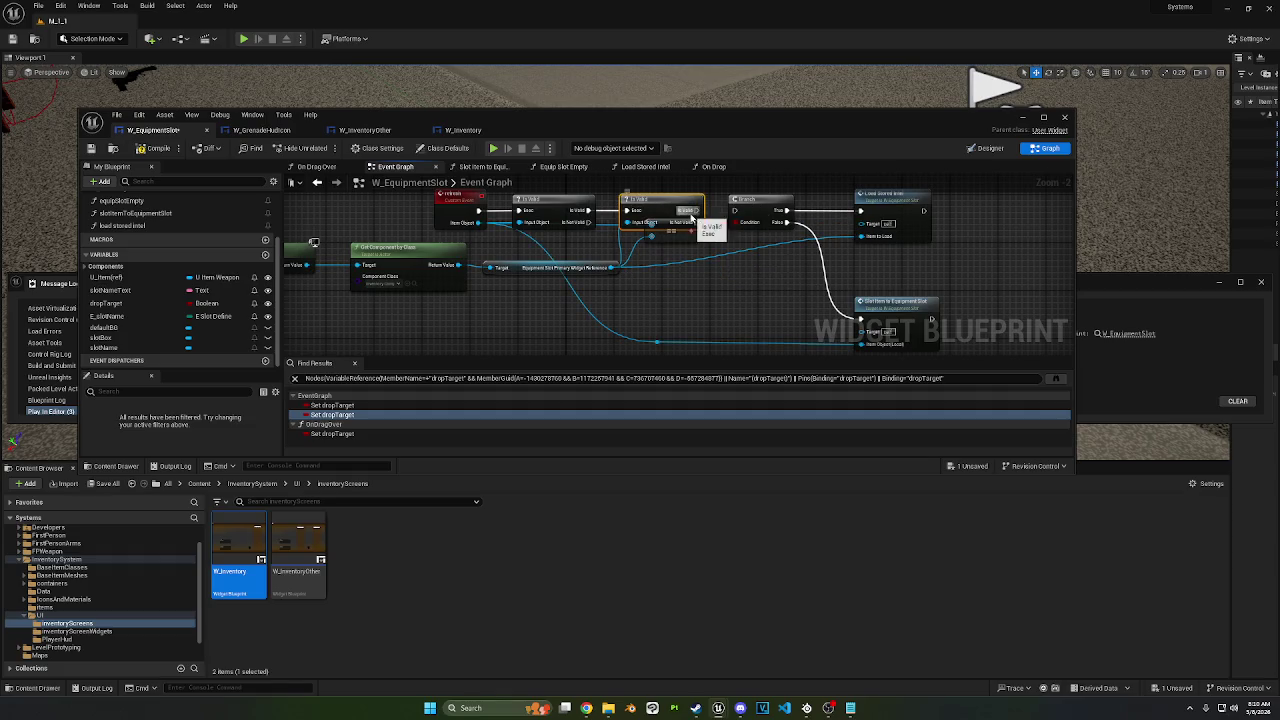
mouse_move(676, 236)
left_mouse_down()
mouse_move(679, 271)
mouse_move(673, 251)
left_mouse_up()
key("ctrl+s")
left_click(376, 132)
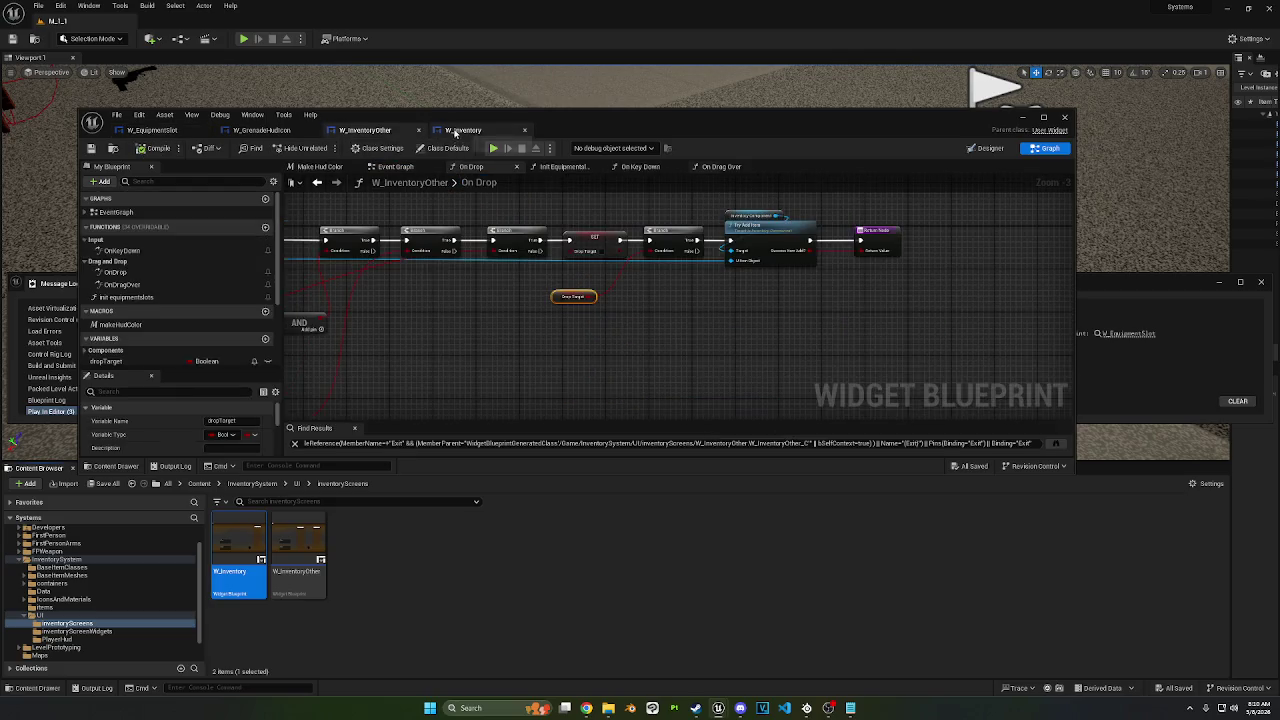
Step: In W_Inventory's On Drop graph, delete the extra nodes, disconnect On Drop's exec wire, and compile
left_click(455, 132)
mouse_move(620, 338)
left_mouse_down()
mouse_move(500, 218)
mouse_move(658, 235)
left_mouse_up()
key("Delete")
key("ctrl+s")
left_click(336, 214, "alt")
left_click(155, 148)
Step: In W_InventoryOther, break On Drop's exec wire and pull the SET node out of the chain
left_click(365, 130)
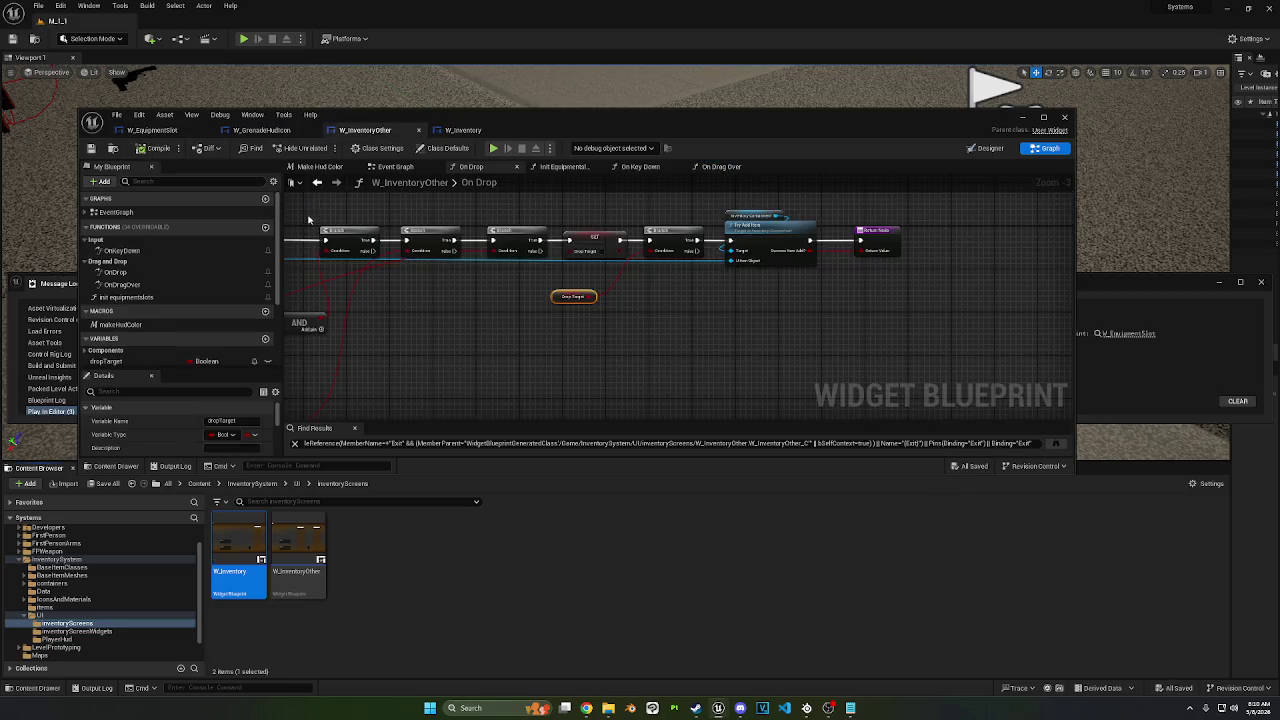
left_click(446, 259, "alt")
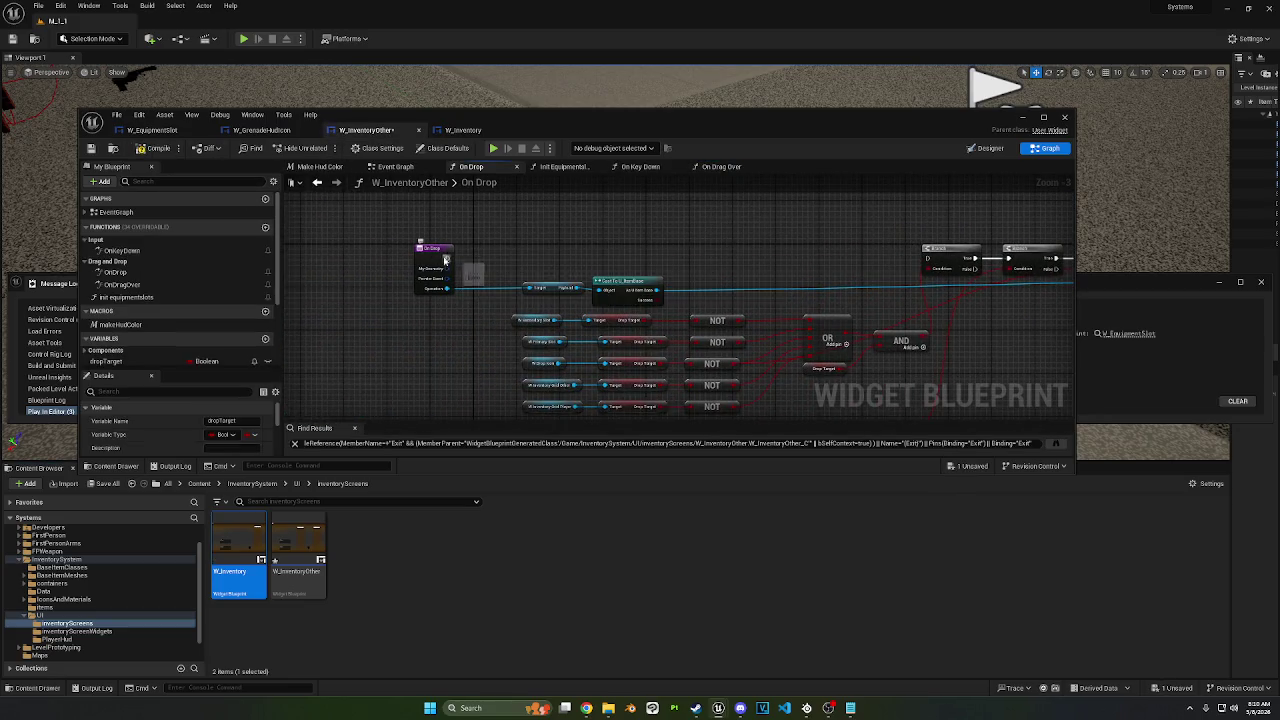
left_click(155, 148)
mouse_move(1040, 250)
left_mouse_down()
mouse_move(710, 228)
mouse_move(567, 238)
left_mouse_up()
left_click(700, 249, "alt")
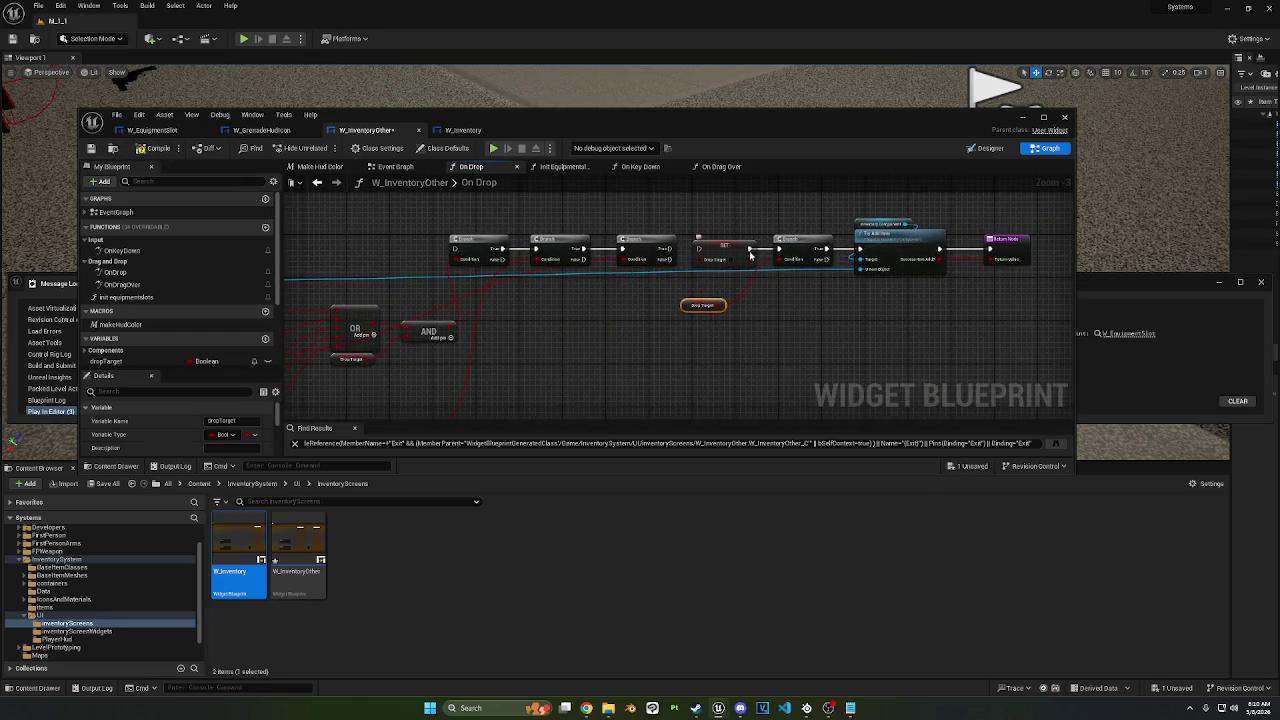
left_click_drag(733, 246, 874, 330)
left_click_drag(776, 336, 701, 291)
mouse_move(790, 240)
left_mouse_down()
mouse_move(706, 246)
mouse_move(741, 241)
left_mouse_up()
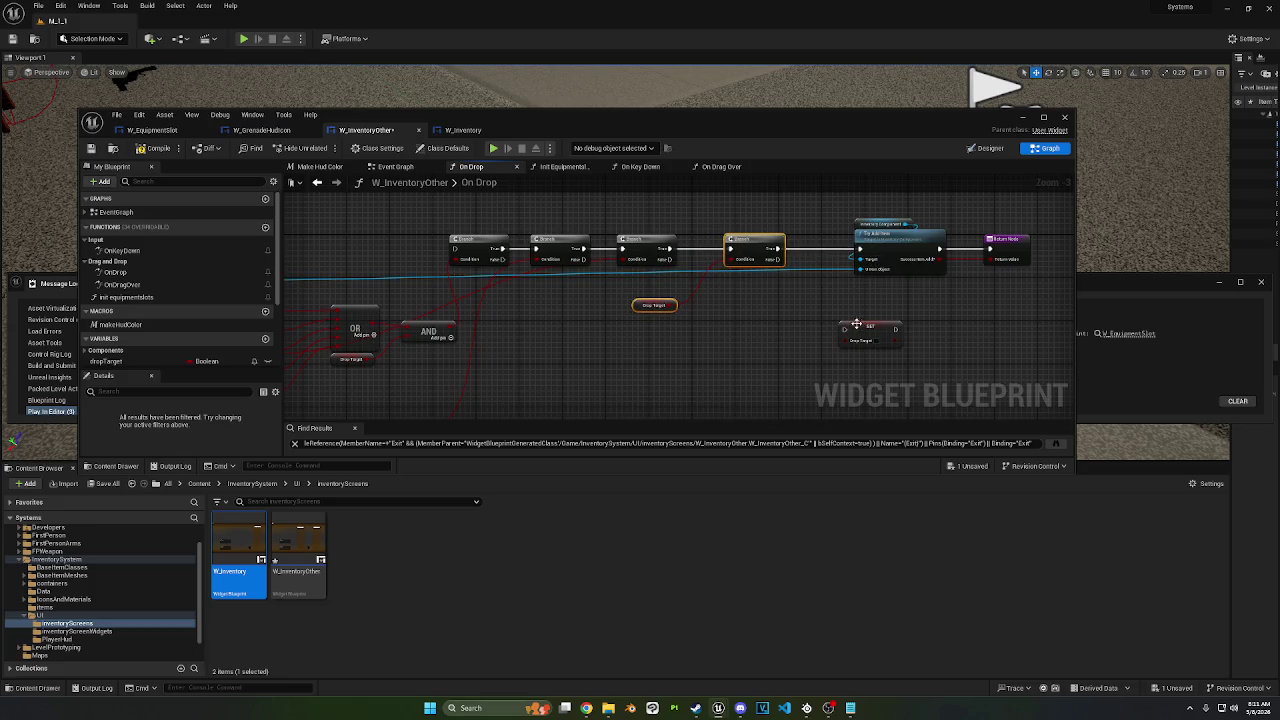
Step: Wire Branch False to SET, run On Drop into the first Branch, and paste another Drop Target check row
left_click_drag(842, 329, 773, 262)
scroll(689, 331, "down", 3)
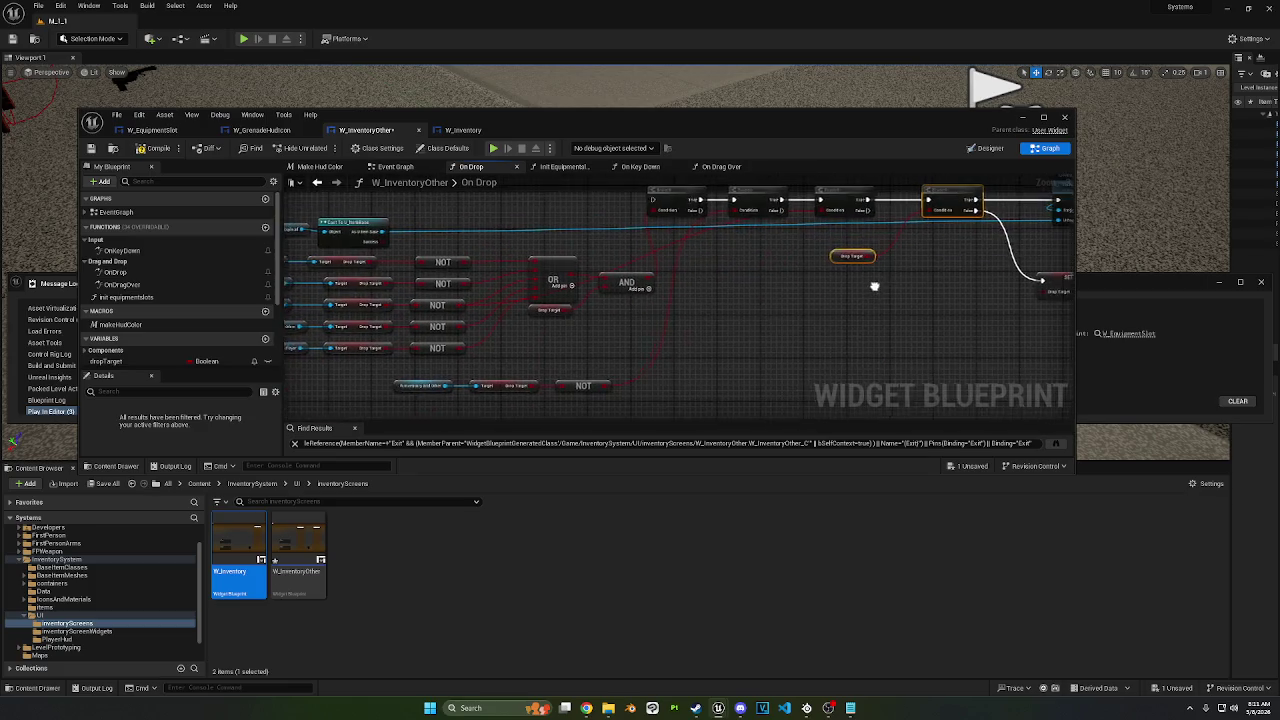
scroll(632, 307, "up", 2)
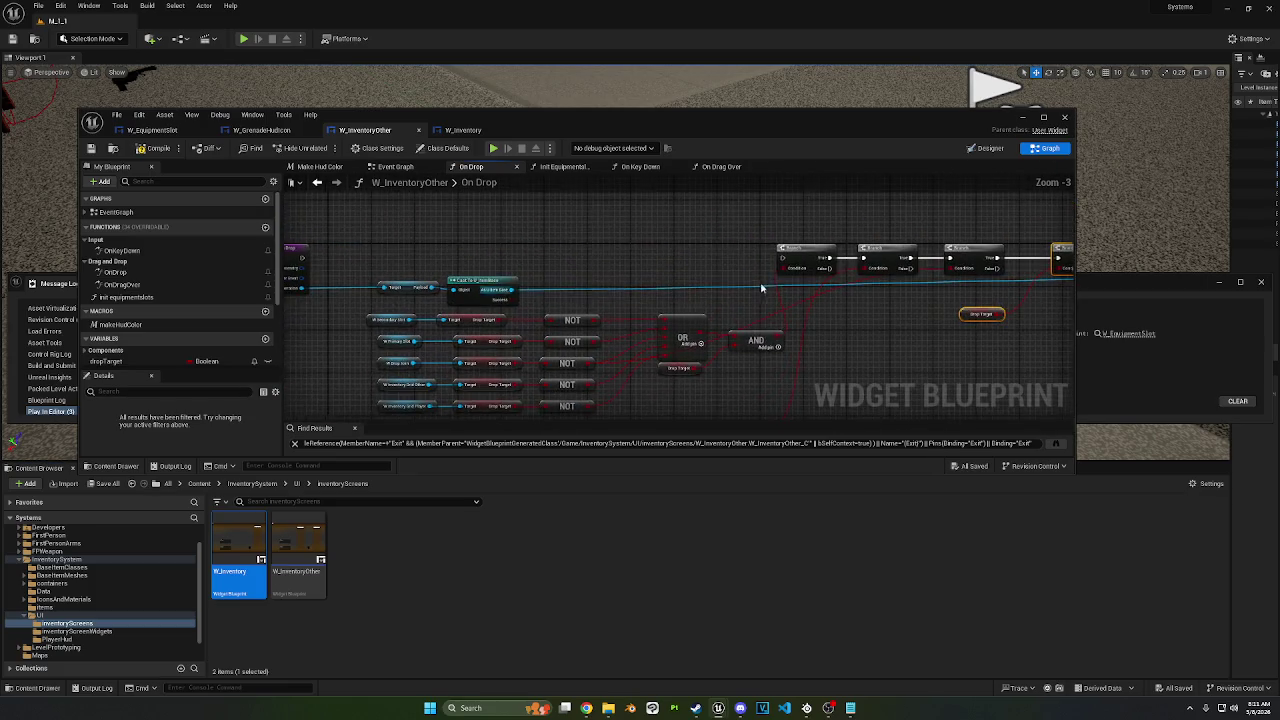
left_click_drag(782, 253, 302, 258)
key("ctrl+v")
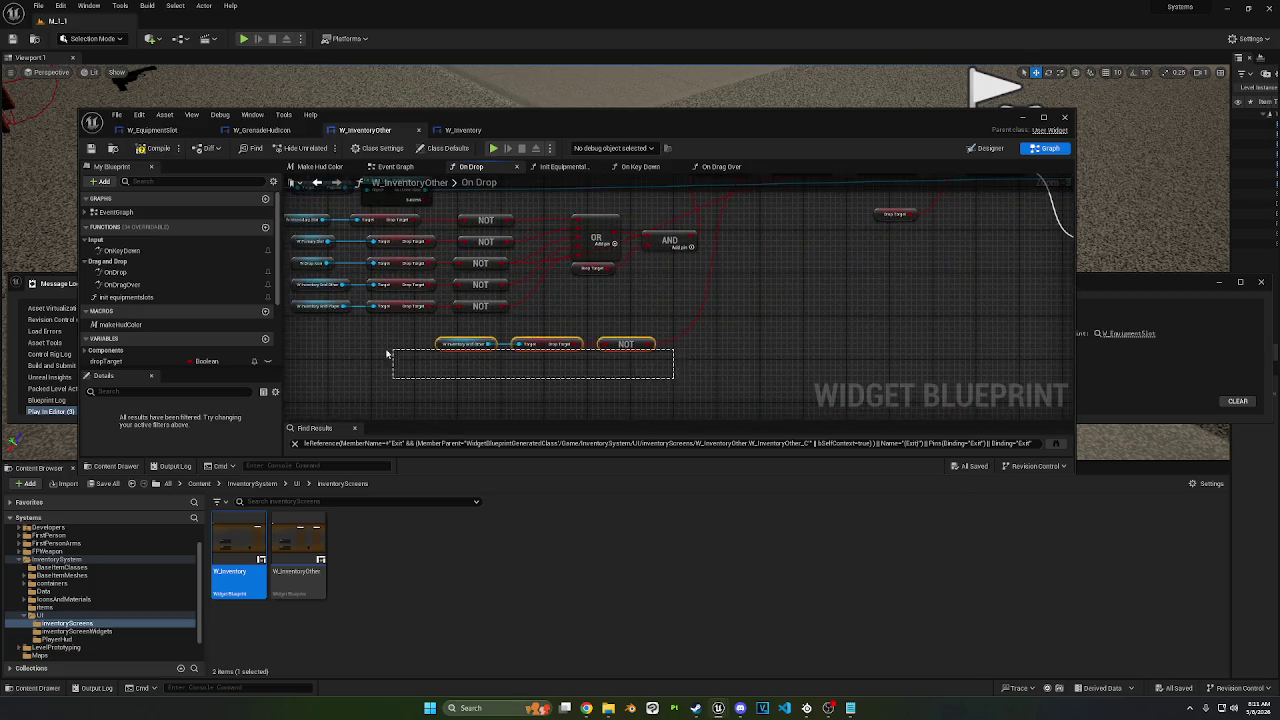
Step: Line up the new Drop Target check row beneath the other NOT, OR and AND rows
mouse_move(789, 297)
left_mouse_down()
mouse_move(780, 323)
mouse_move(654, 366)
mouse_move(559, 376)
mouse_move(467, 361)
left_mouse_up()
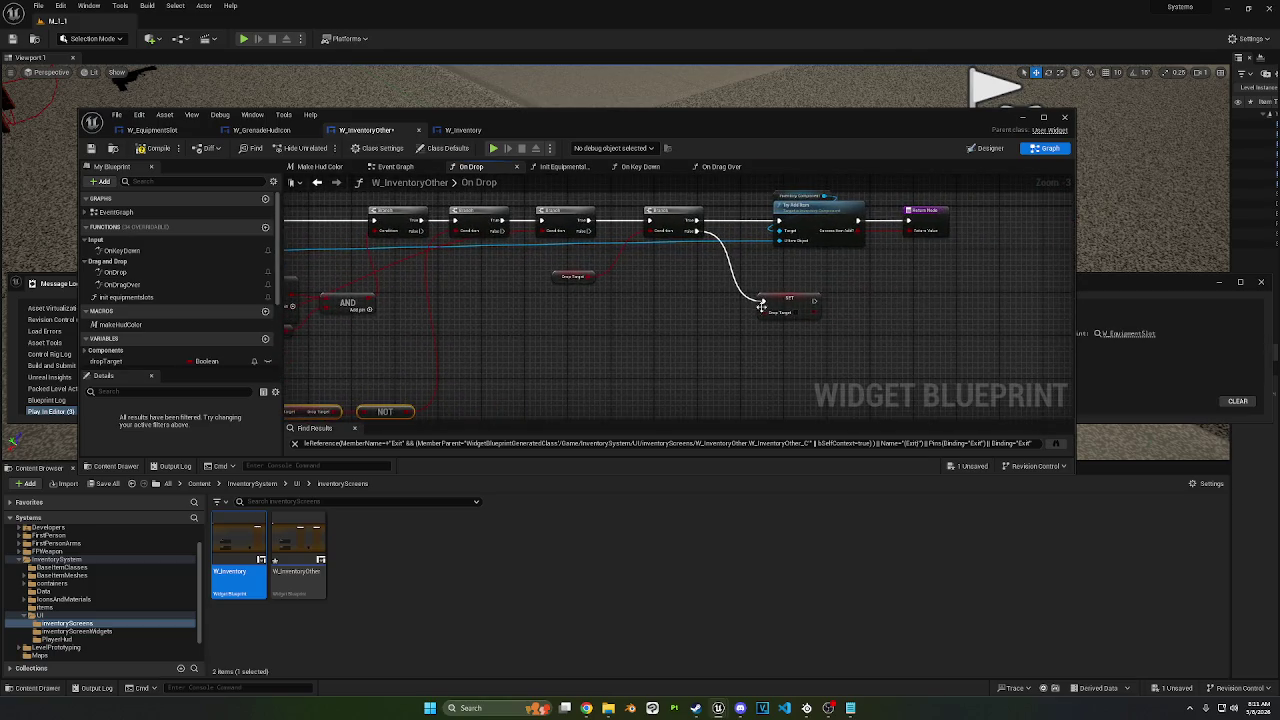
left_click_drag(662, 356, 832, 287)
mouse_move(688, 302)
left_mouse_down()
mouse_move(687, 320)
mouse_move(727, 304)
mouse_move(747, 272)
left_mouse_up()
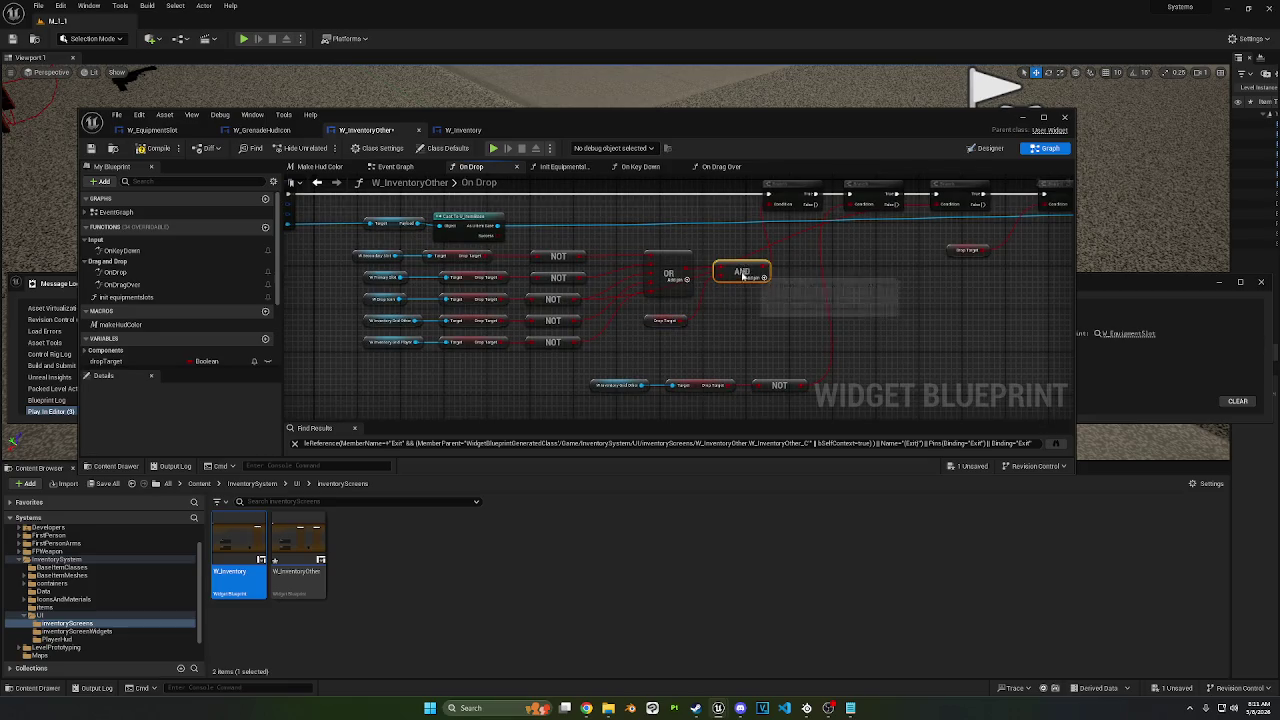
left_click_drag(572, 366, 380, 250)
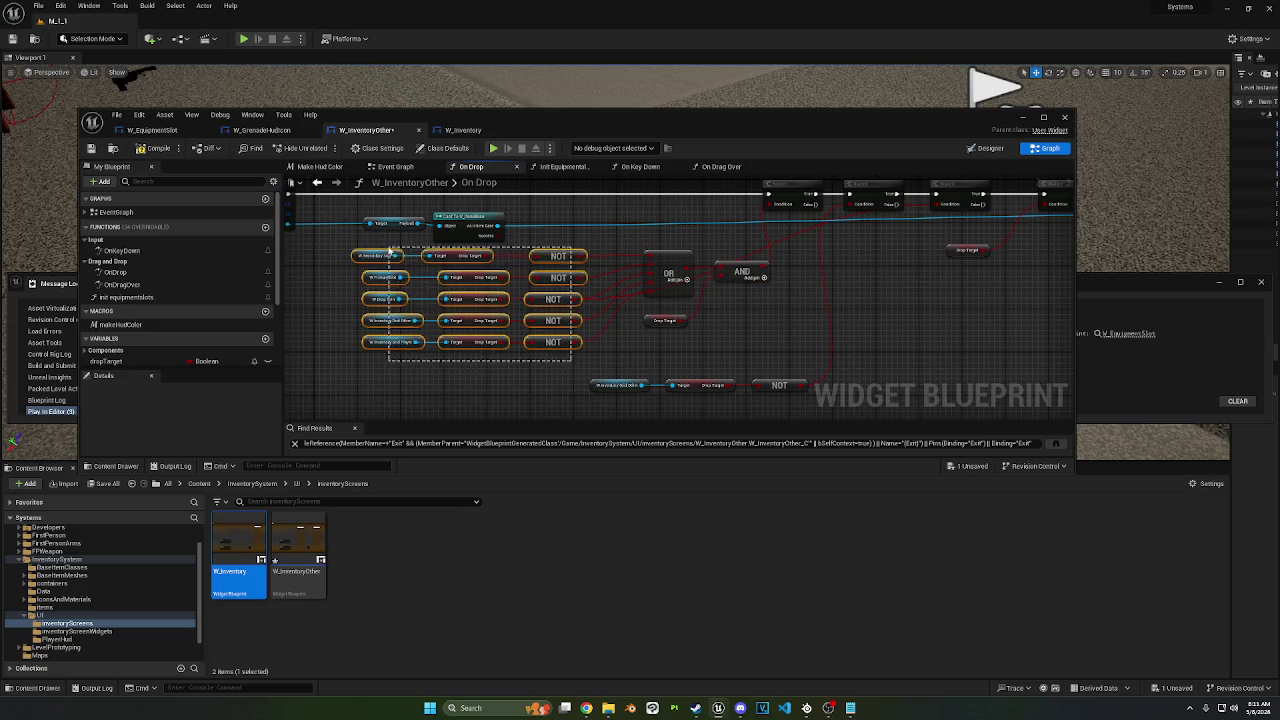
left_click(595, 348)
mouse_move(685, 390)
left_mouse_down()
mouse_move(800, 385)
mouse_move(543, 371)
mouse_move(543, 351)
mouse_move(657, 263)
mouse_move(715, 265)
left_mouse_up()
Step: Delete the extra Branch node and reposition the Drop Target getter below the NOT nodes
left_click(794, 229)
key("Delete")
mouse_move(562, 373)
left_mouse_down()
mouse_move(630, 324)
mouse_move(599, 327)
left_mouse_up()
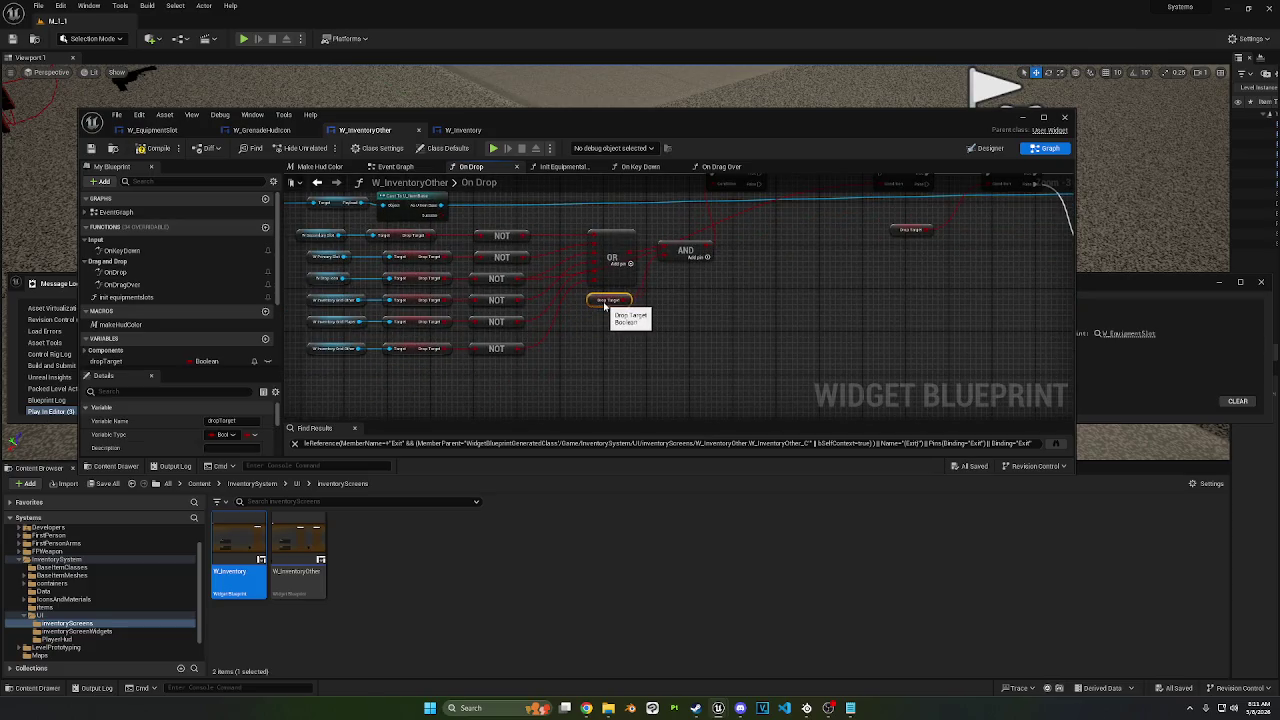
left_click_drag(499, 203, 498, 375)
left_click_drag(615, 366, 538, 413)
left_click_drag(531, 352, 536, 397)
left_click(612, 291)
Step: Delete the two redundant Branches and Drop Target, then wire Branch True through SET into Try Add Item
left_click_drag(612, 291, 483, 290)
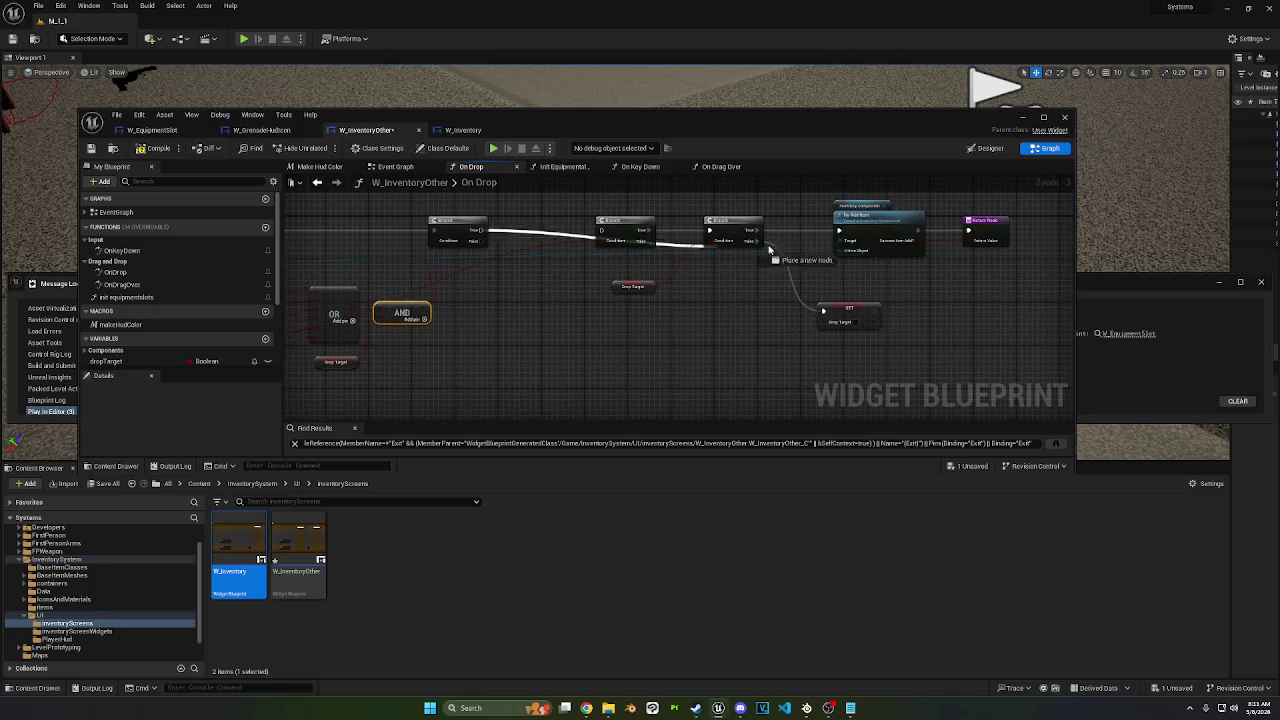
left_click_drag(737, 377, 588, 194)
key("Delete")
mouse_move(849, 308)
left_mouse_down()
mouse_move(740, 262)
mouse_move(752, 228)
mouse_move(478, 230)
left_mouse_up()
mouse_move(778, 230)
left_mouse_down()
mouse_move(838, 232)
mouse_move(789, 256)
left_mouse_up()
Step: Tidy the dropTarget getter and node positions along the finished On Drop chain
left_click_drag(336, 238, 470, 237)
scroll(470, 237, "down", 4)
mouse_move(617, 309)
left_mouse_down()
mouse_move(569, 337)
mouse_move(649, 318)
left_mouse_up()
scroll(649, 318, "down", 1)
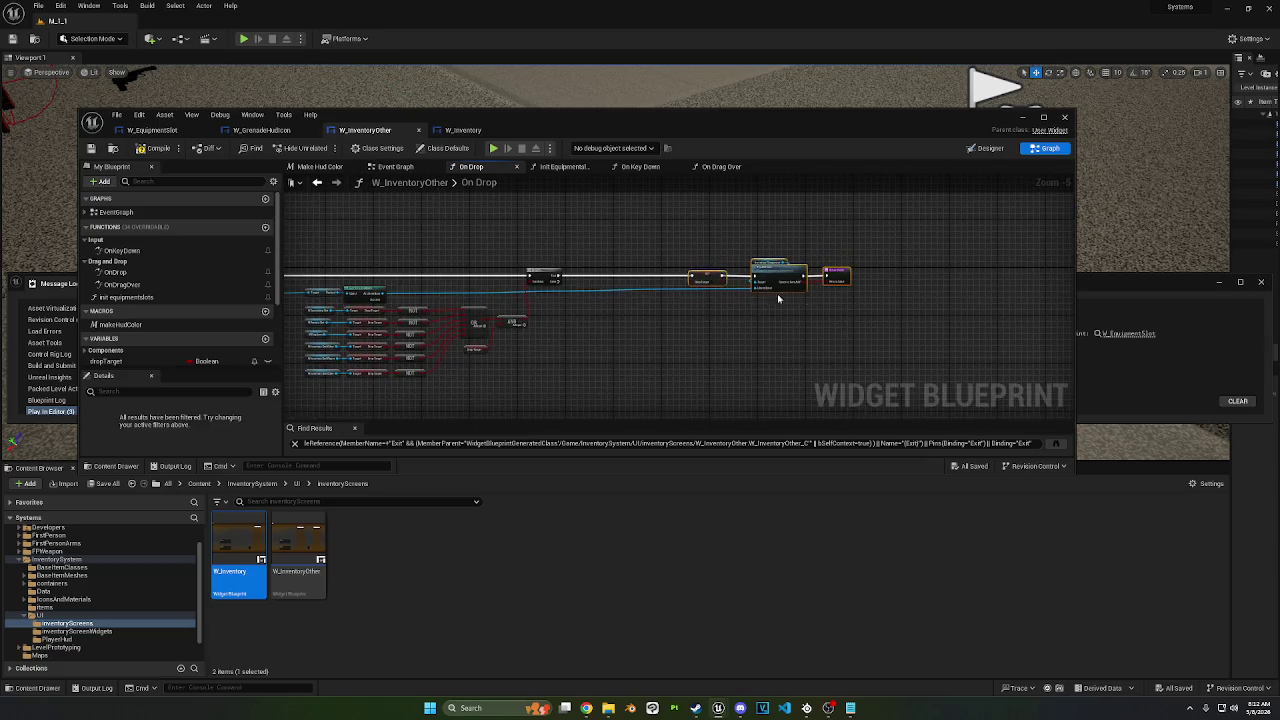
left_click_drag(708, 277, 608, 280)
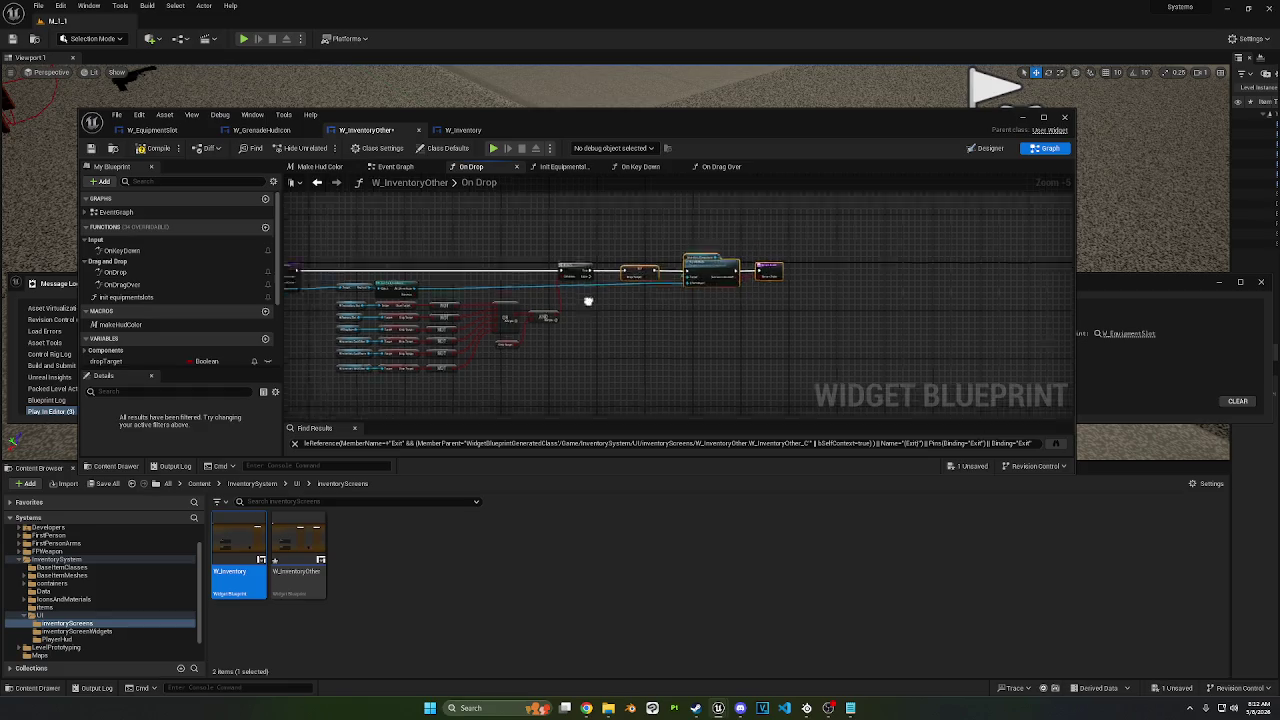
Step: Save W_InventoryOther, then in W_Inventory align the lower check row with the others
key("ctrl+s")
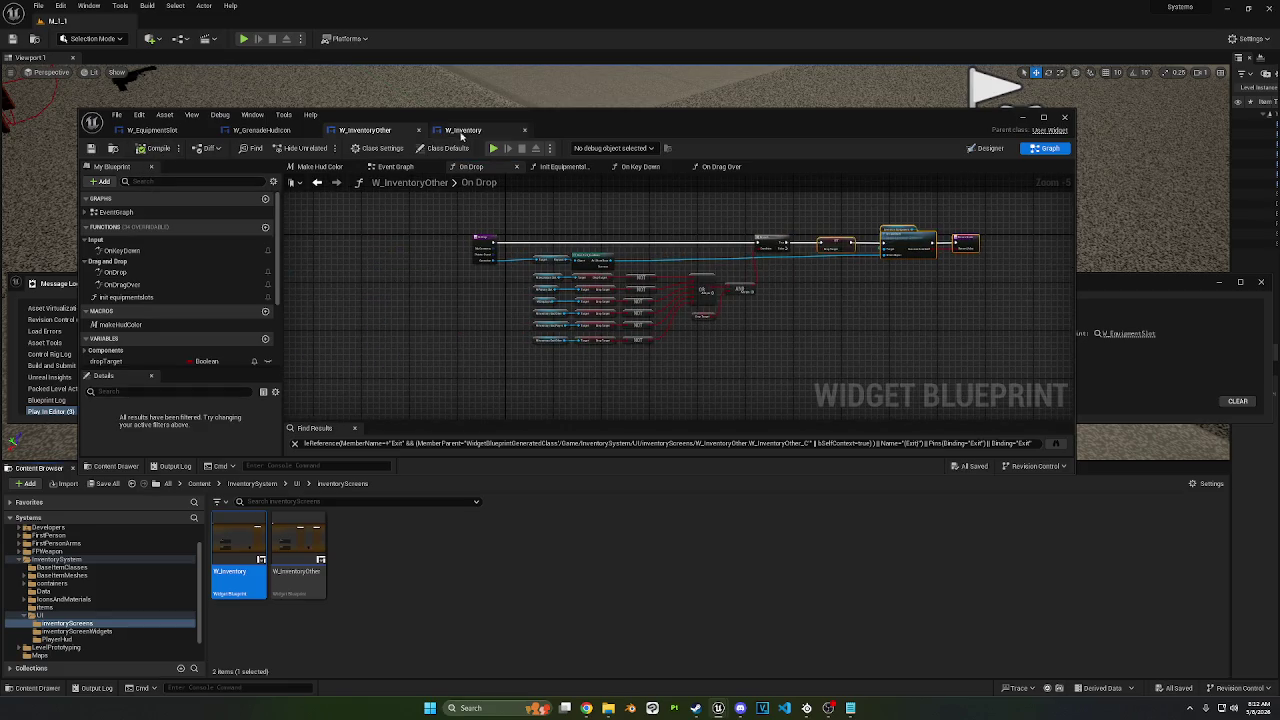
left_click(461, 134)
scroll(528, 243, "up", 3)
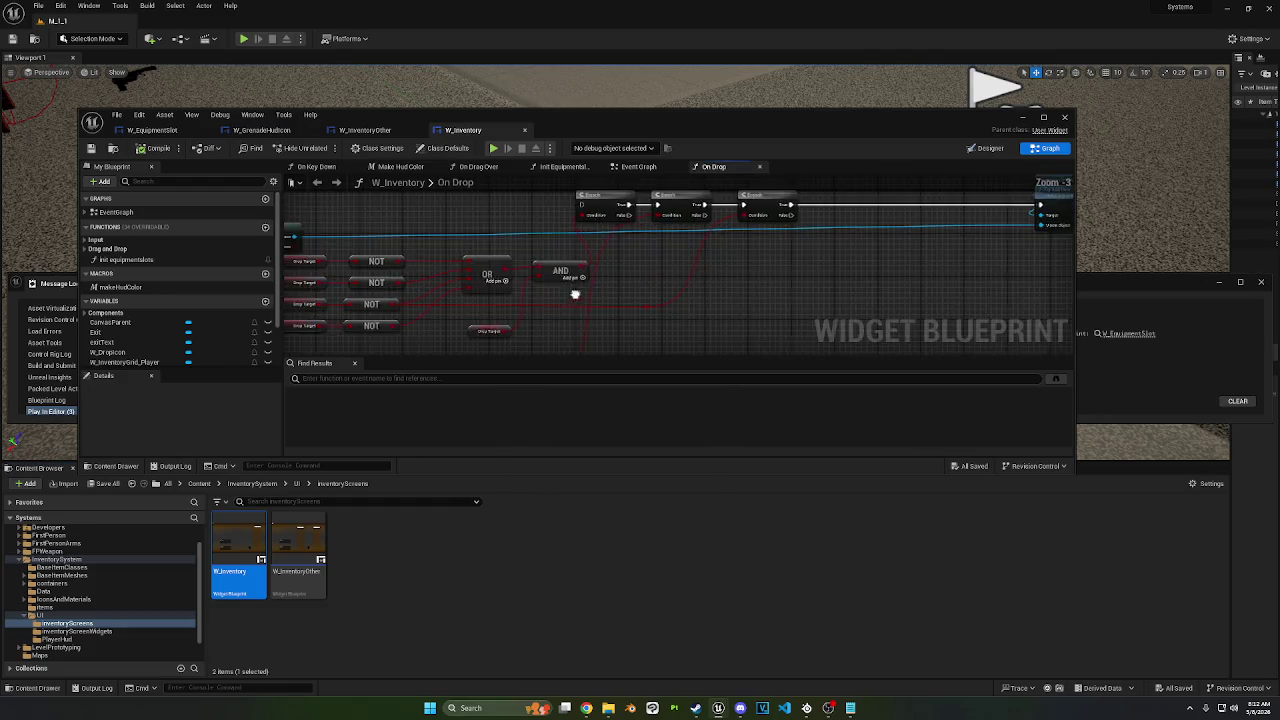
scroll(557, 280, "down", 1)
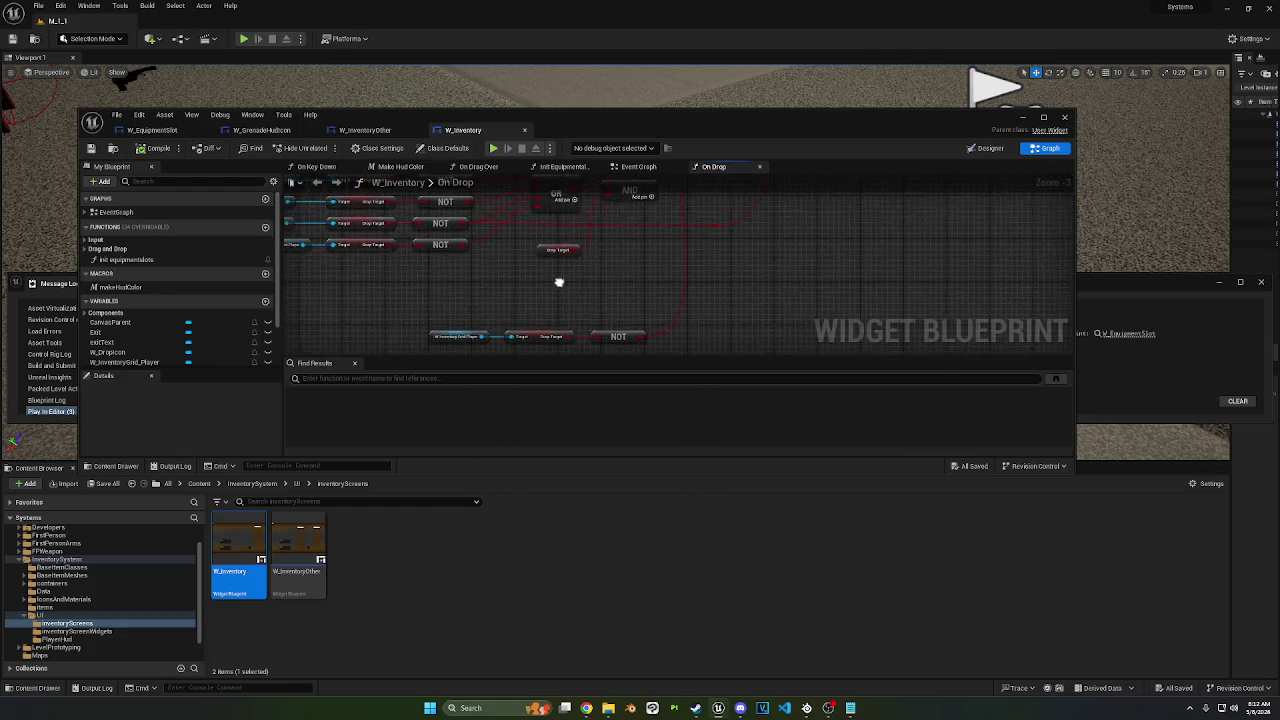
left_click_drag(436, 299, 630, 335)
mouse_move(597, 323)
left_mouse_down()
mouse_move(597, 279)
mouse_move(474, 253)
mouse_move(474, 225)
mouse_move(477, 279)
left_mouse_up()
Step: Delete the middle node of W_Inventory's top chain and relink the remaining nodes
mouse_move(533, 335)
left_mouse_down()
mouse_move(329, 294)
mouse_move(326, 272)
left_mouse_up()
left_click_drag(646, 284, 526, 352)
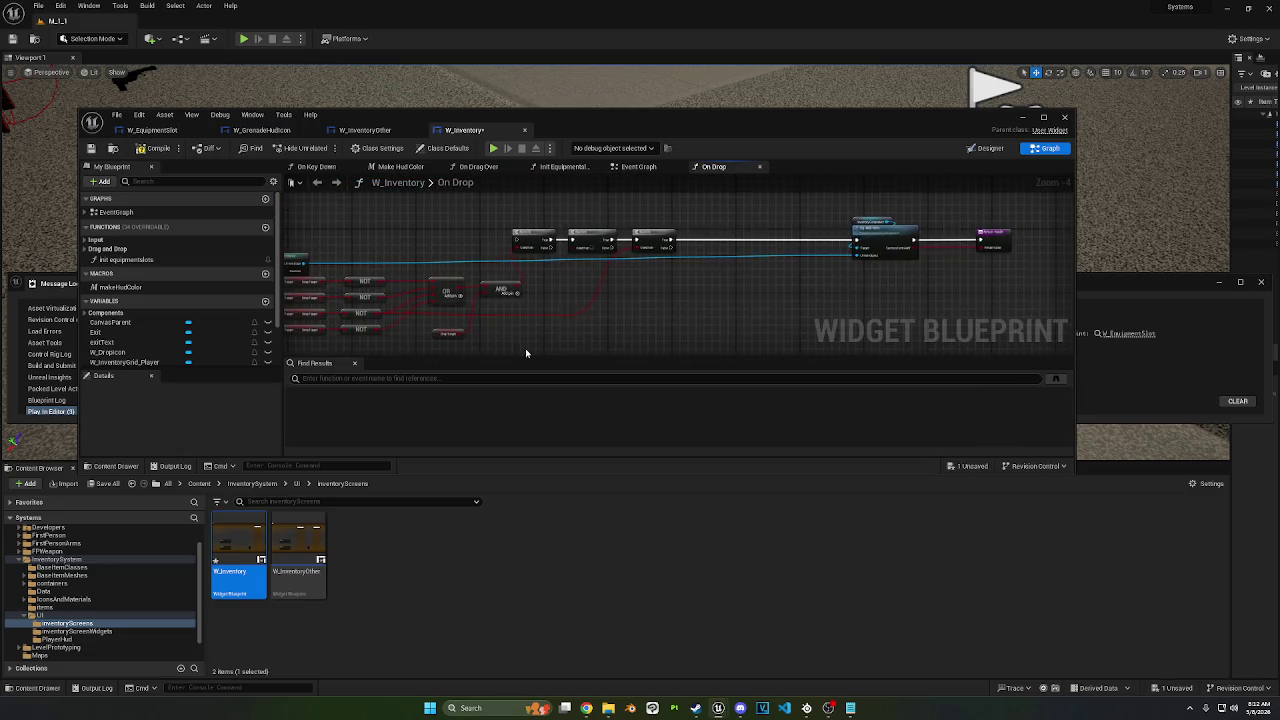
key("Delete")
mouse_move(599, 215)
left_mouse_down()
mouse_move(684, 237)
mouse_move(310, 229)
mouse_move(672, 243)
mouse_move(693, 231)
left_mouse_up()
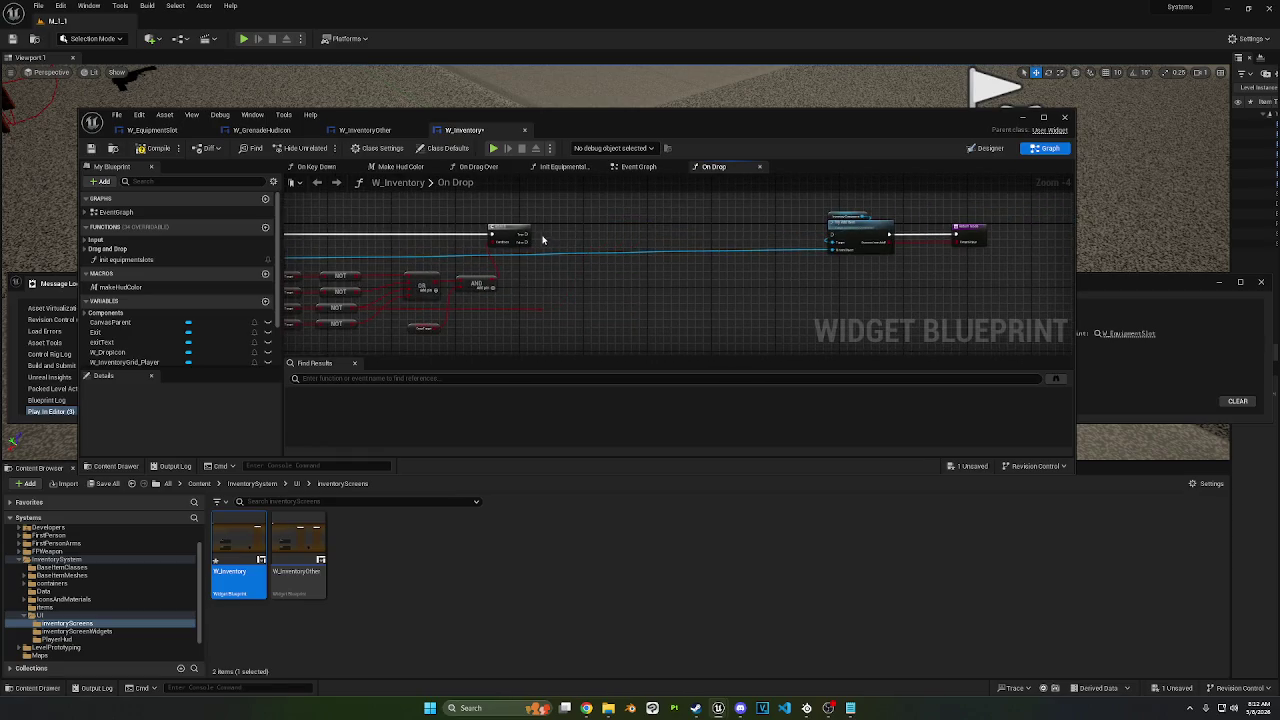
mouse_move(524, 236)
left_mouse_down()
mouse_move(830, 232)
mouse_move(532, 236)
left_mouse_up()
Step: Add a Set dropTarget node into the chain and move the add-item and Return nodes beside it
scroll(180, 300, "down", 3)
left_click(110, 331)
mouse_move(110, 331)
left_mouse_down()
mouse_move(580, 205)
mouse_move(540, 228)
mouse_move(576, 203)
mouse_move(632, 234)
mouse_move(831, 233)
mouse_move(687, 233)
left_mouse_up()
left_click(844, 232)
left_click_drag(586, 275, 733, 252)
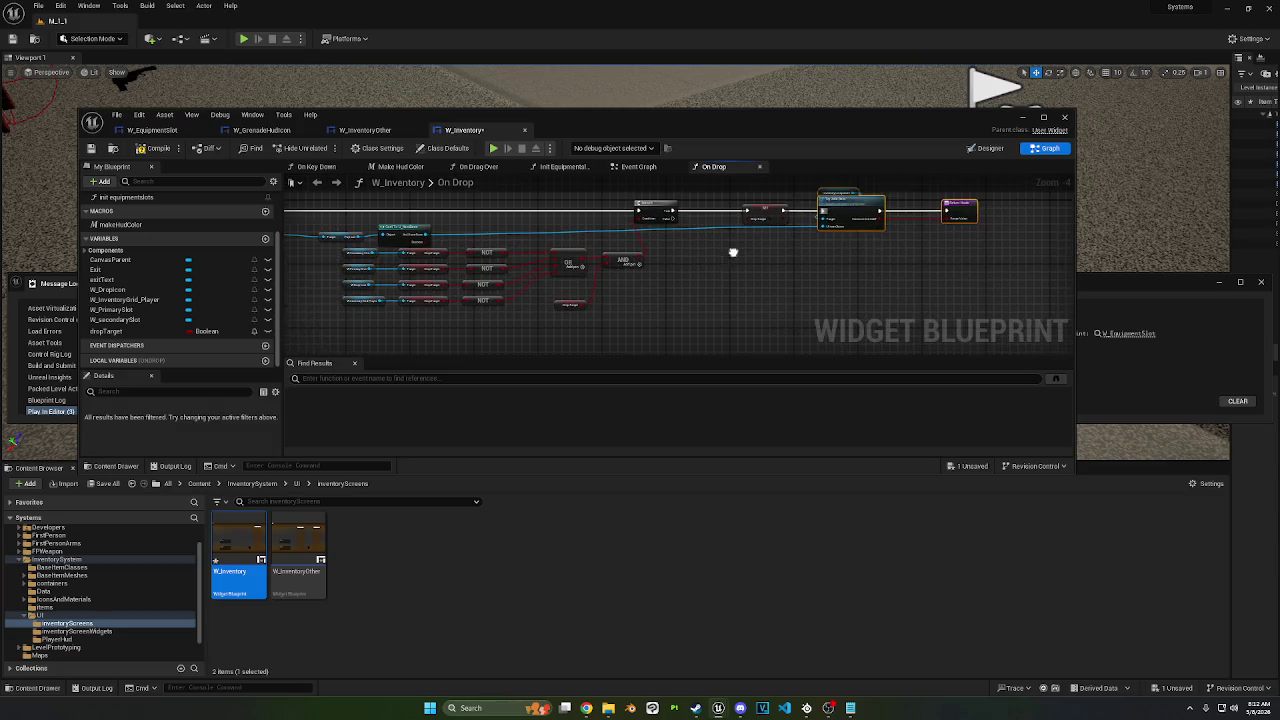
left_click(462, 243)
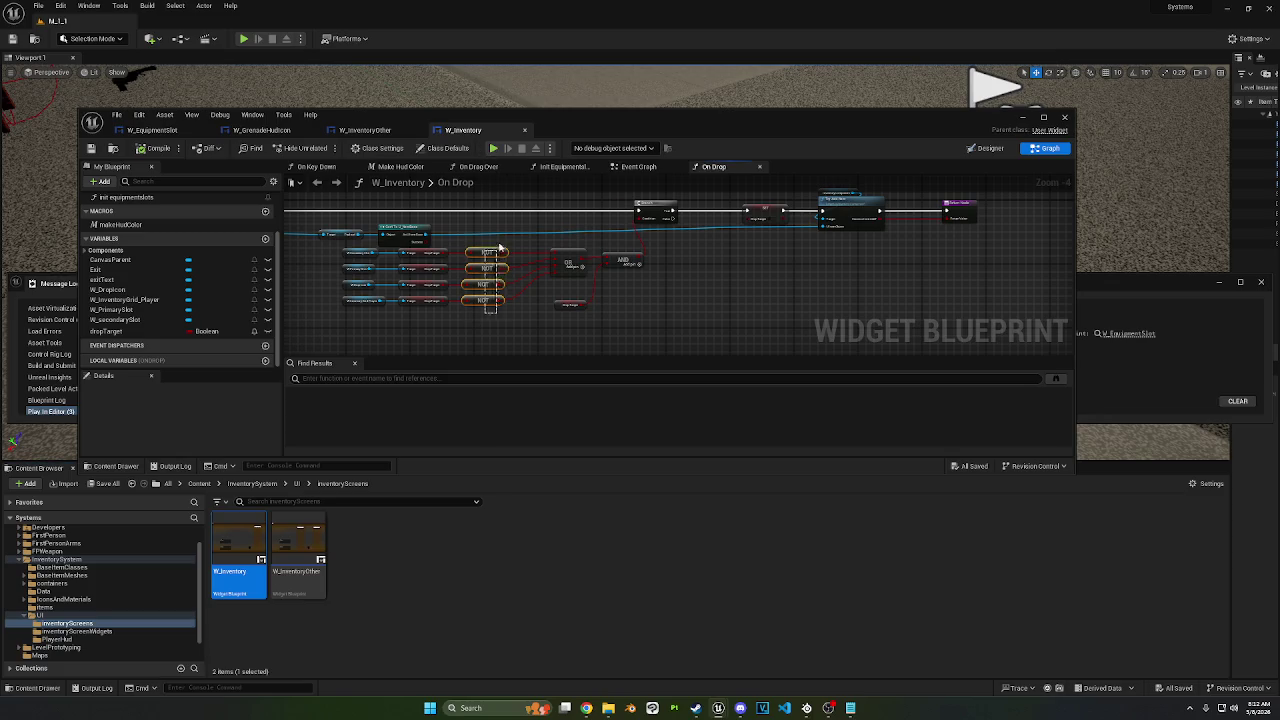
Step: Check the Drop Target node among the NOT, OR and AND nodes and start a Play-in-Editor test
scroll(486, 274, "up", 3)
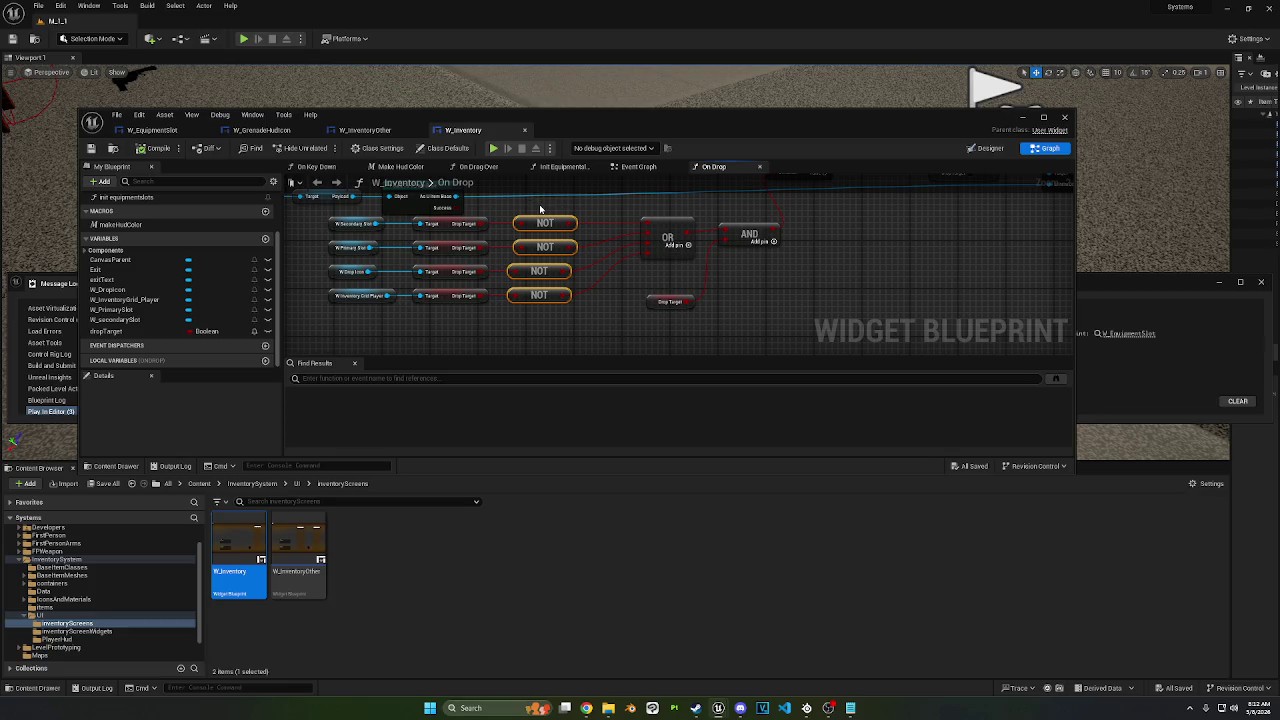
mouse_move(584, 304)
left_mouse_down()
mouse_move(491, 342)
mouse_move(444, 323)
left_mouse_up()
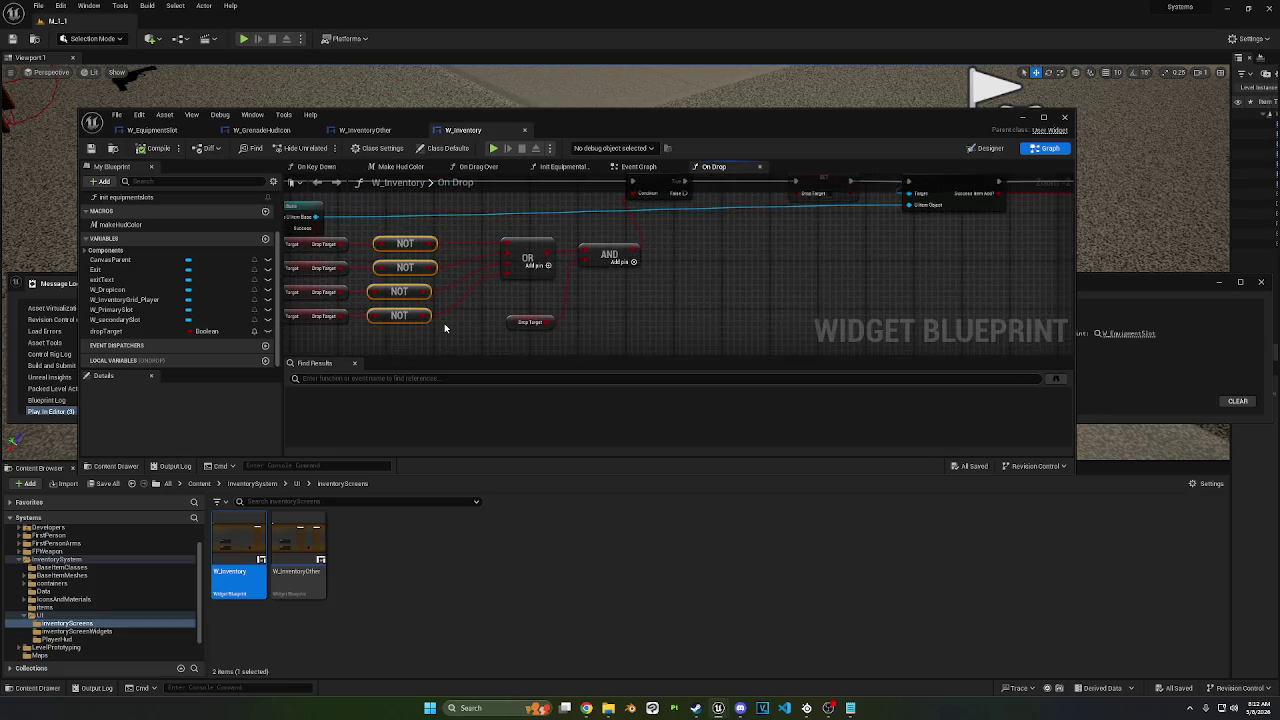
left_click(530, 321)
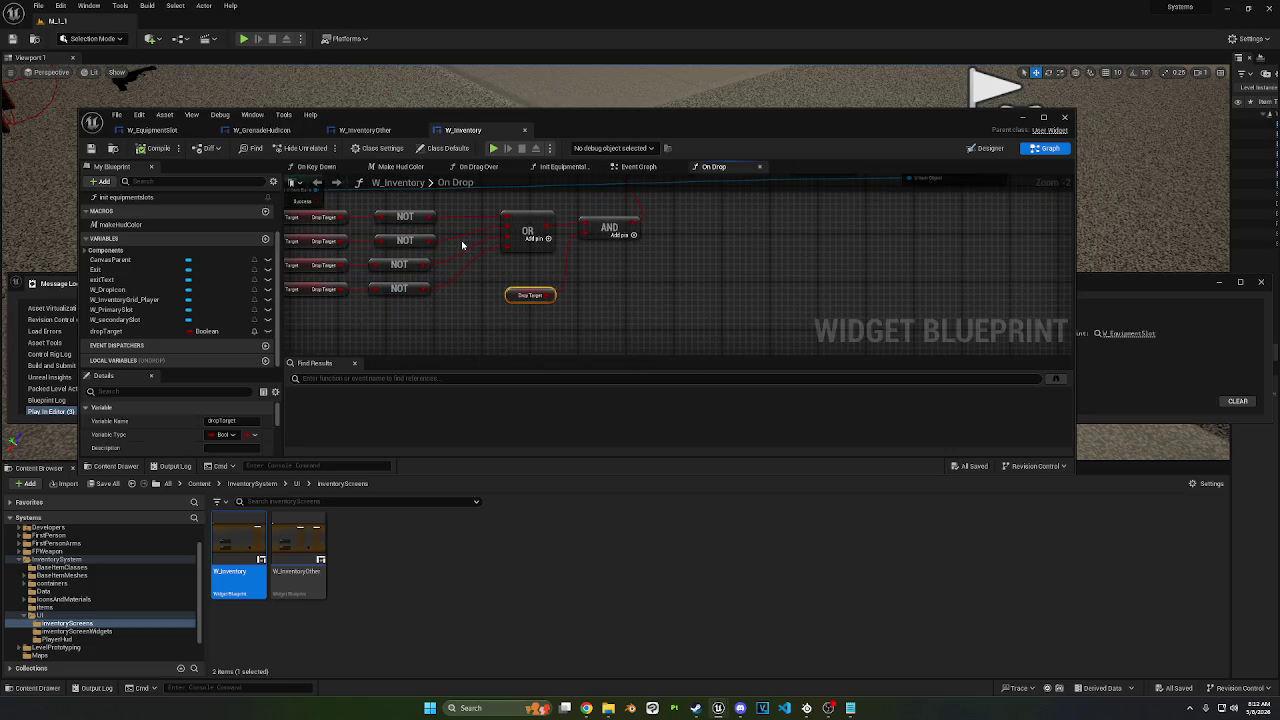
left_click(495, 148)
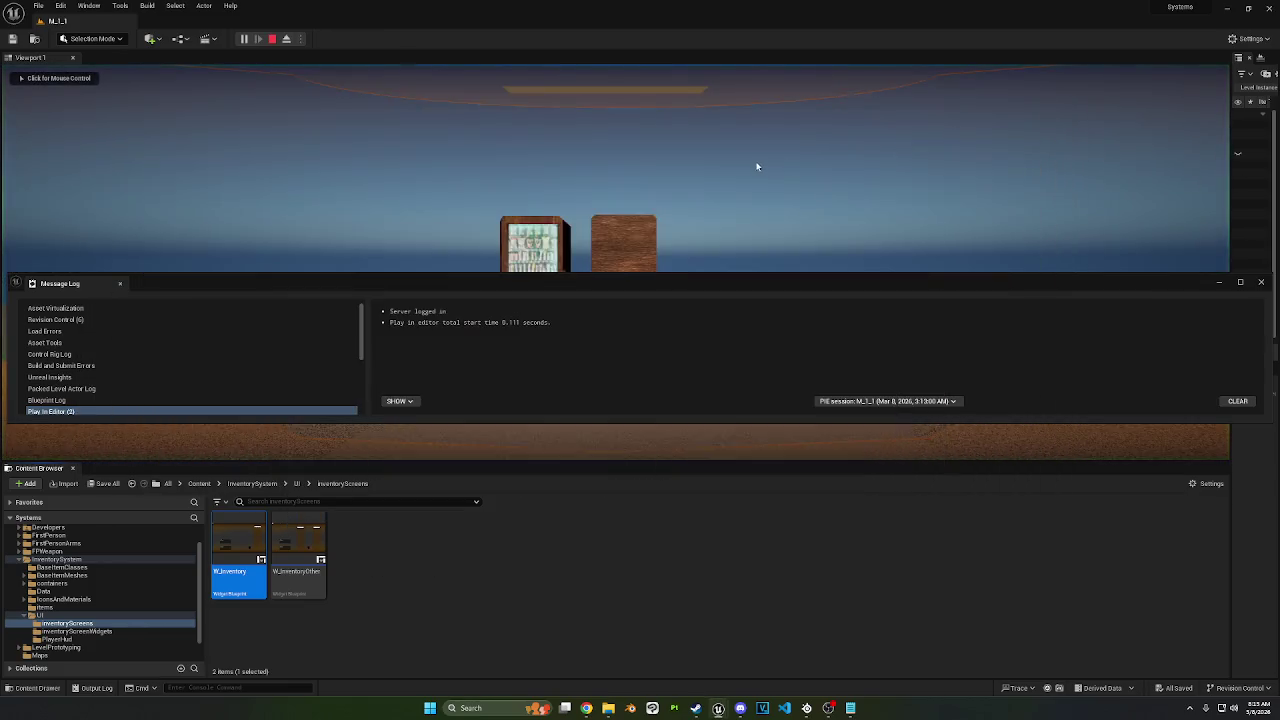
Step: Try the inventory with the I key, stop the session, and minimize the blueprint editor
key("i")
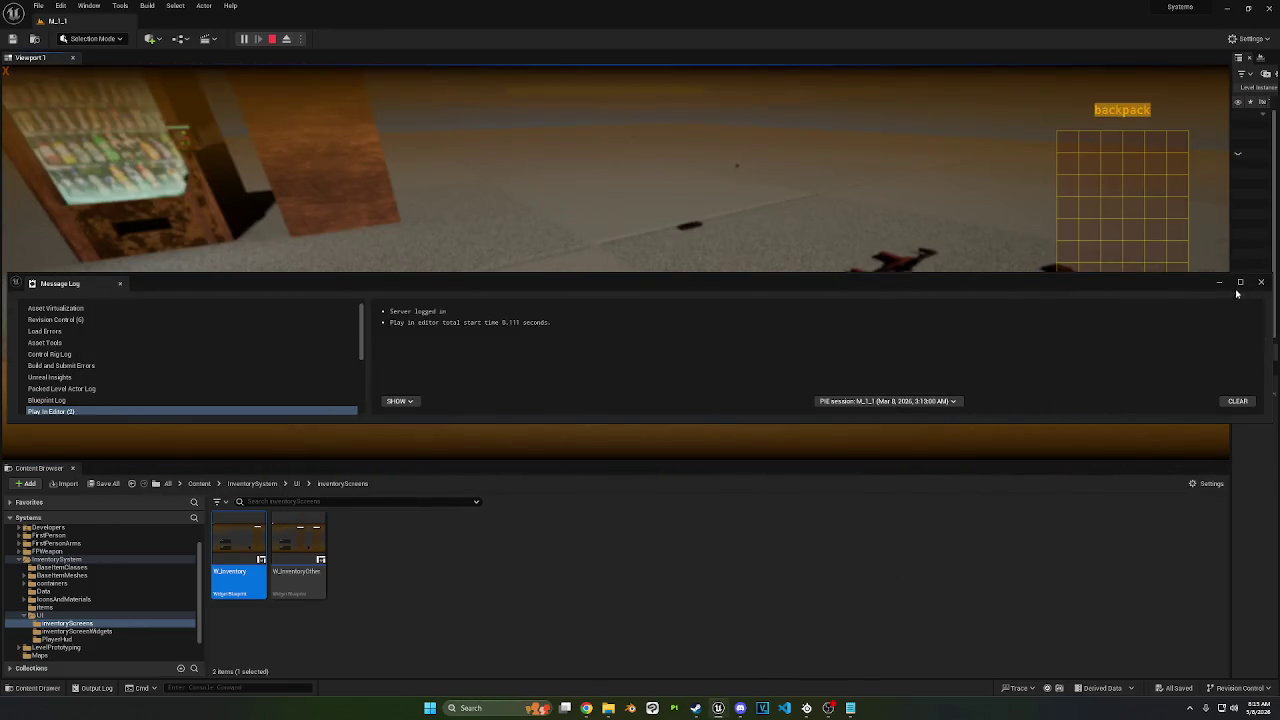
left_click(1222, 283)
key("i")
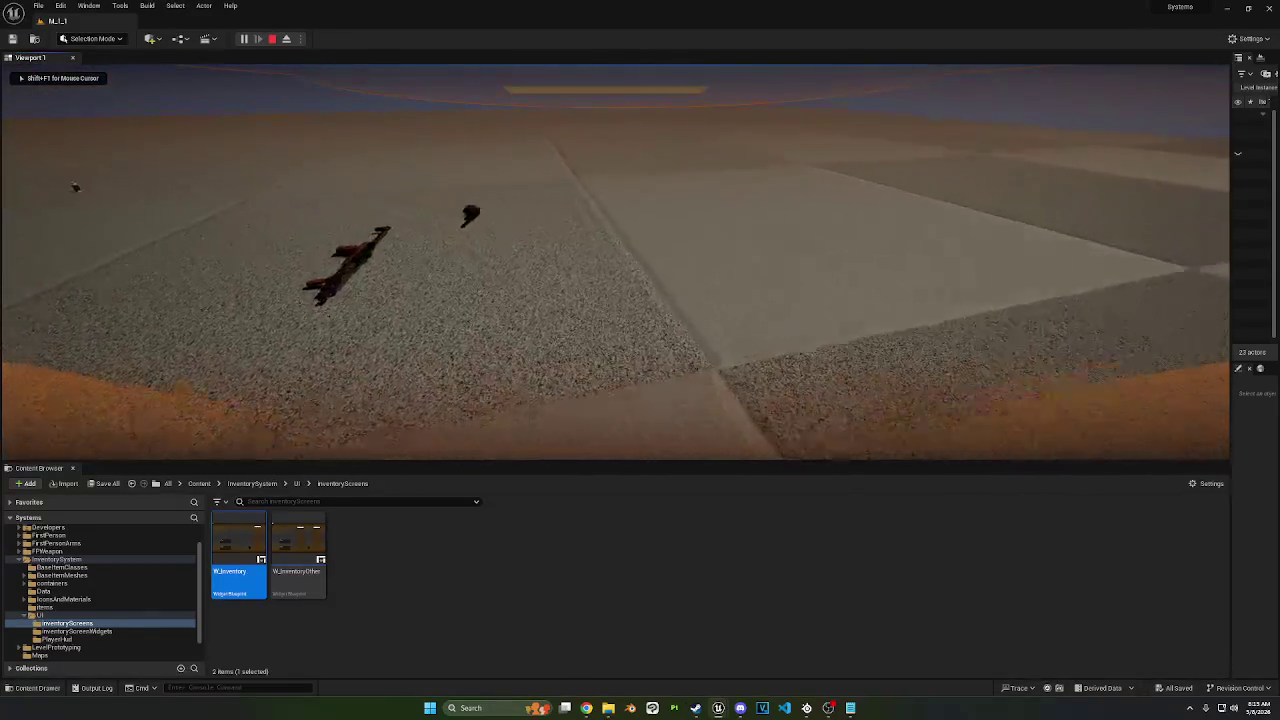
key("Escape")
mouse_move(718, 707)
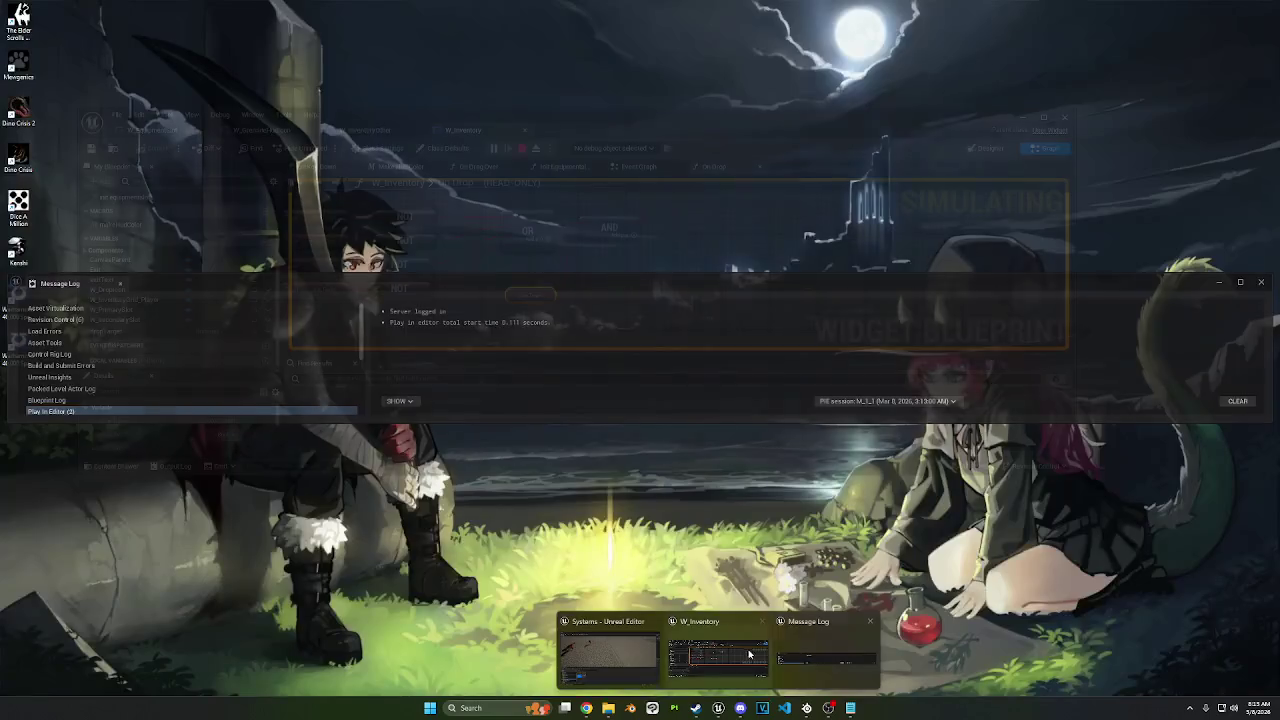
left_click(713, 638)
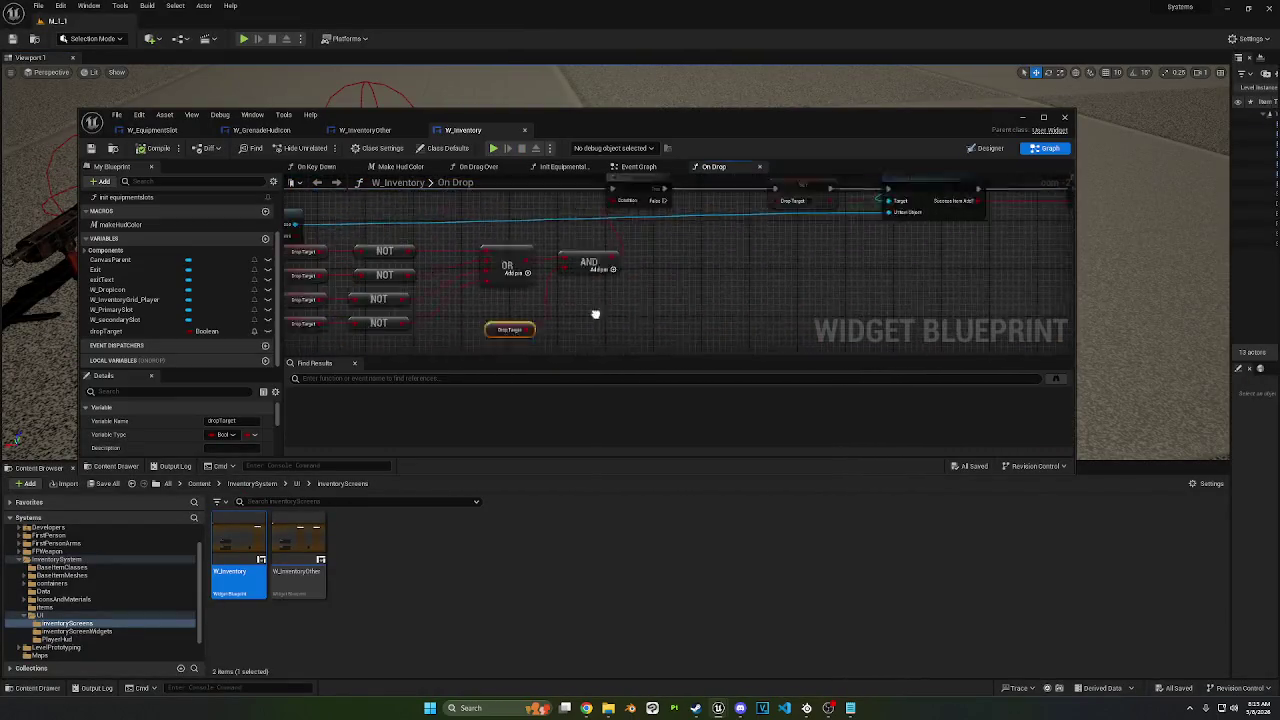
left_click(368, 130)
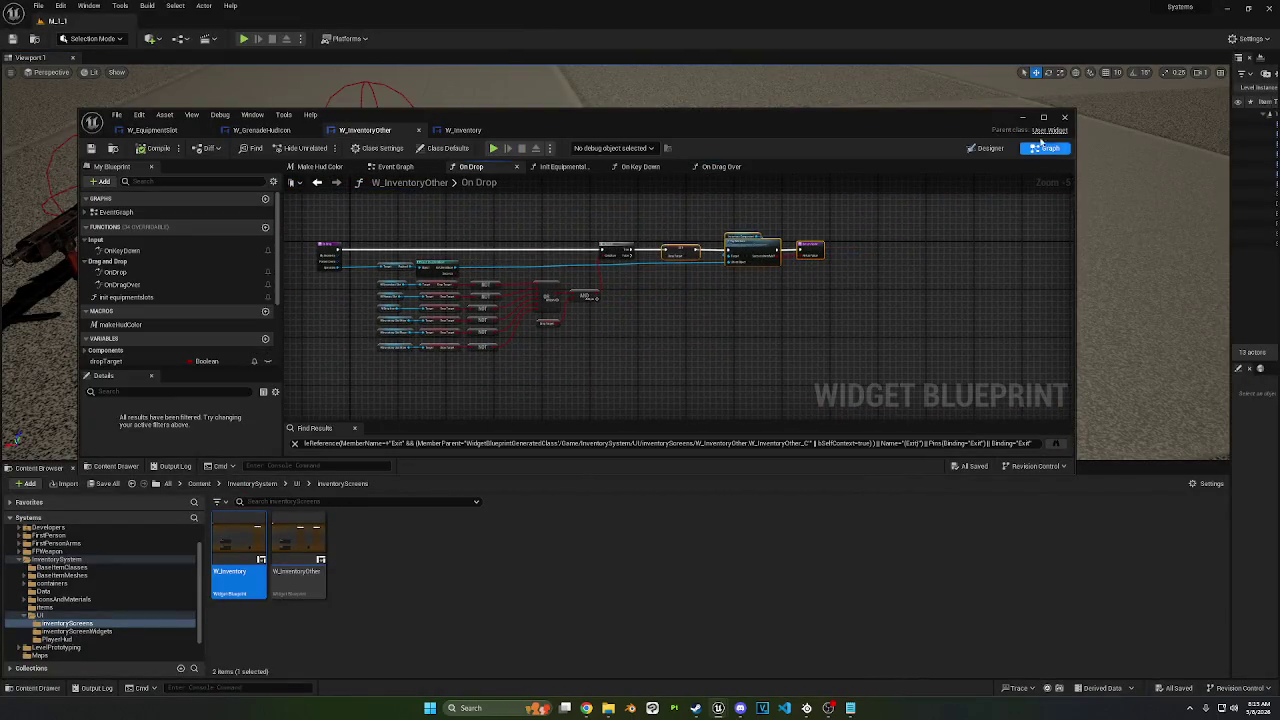
left_click(1022, 118)
Step: Replay the level, move the gun from the backpack into the Primary slot, then stop the session
left_click(243, 39)
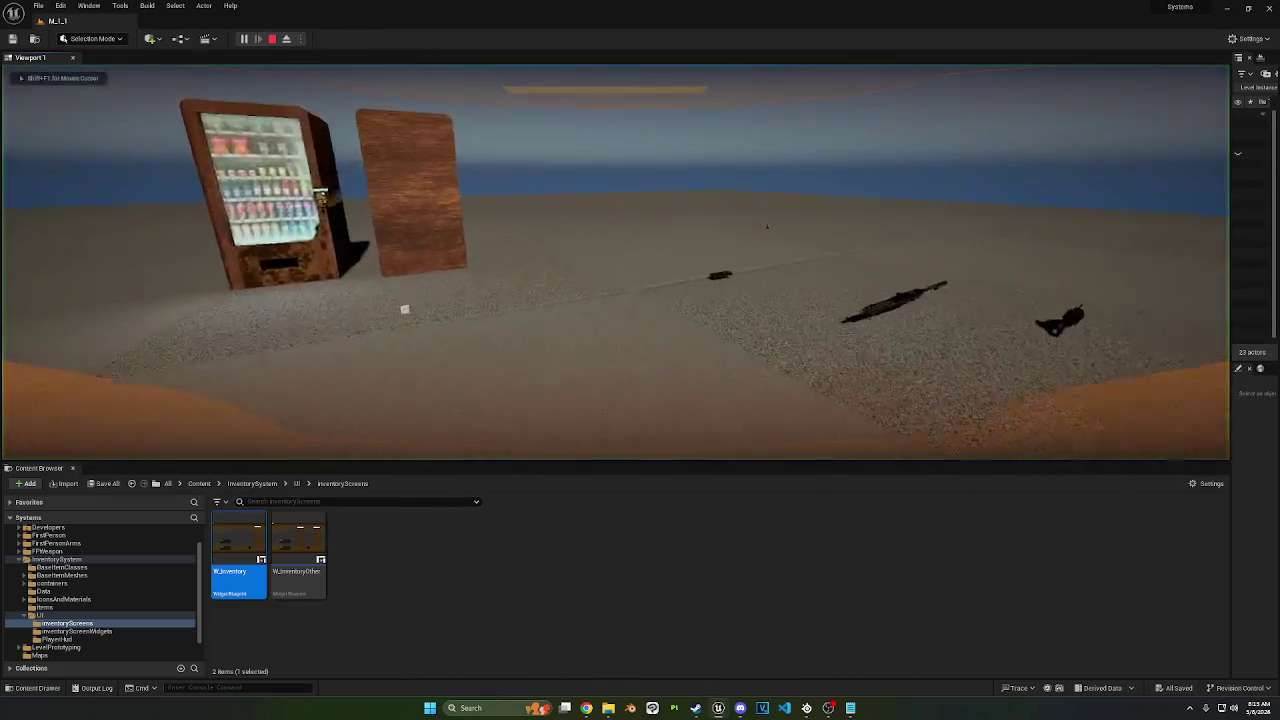
key("Tab")
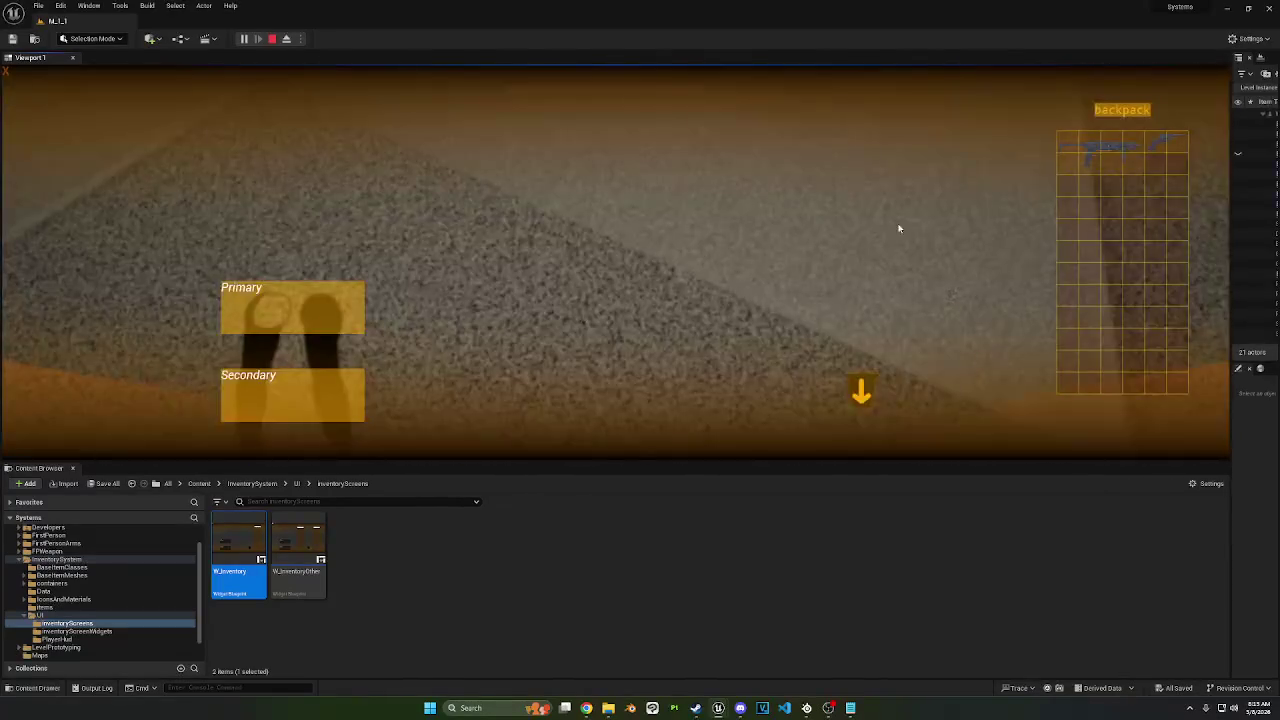
mouse_move(1082, 162)
left_mouse_down()
mouse_move(290, 305)
mouse_move(322, 313)
left_mouse_up()
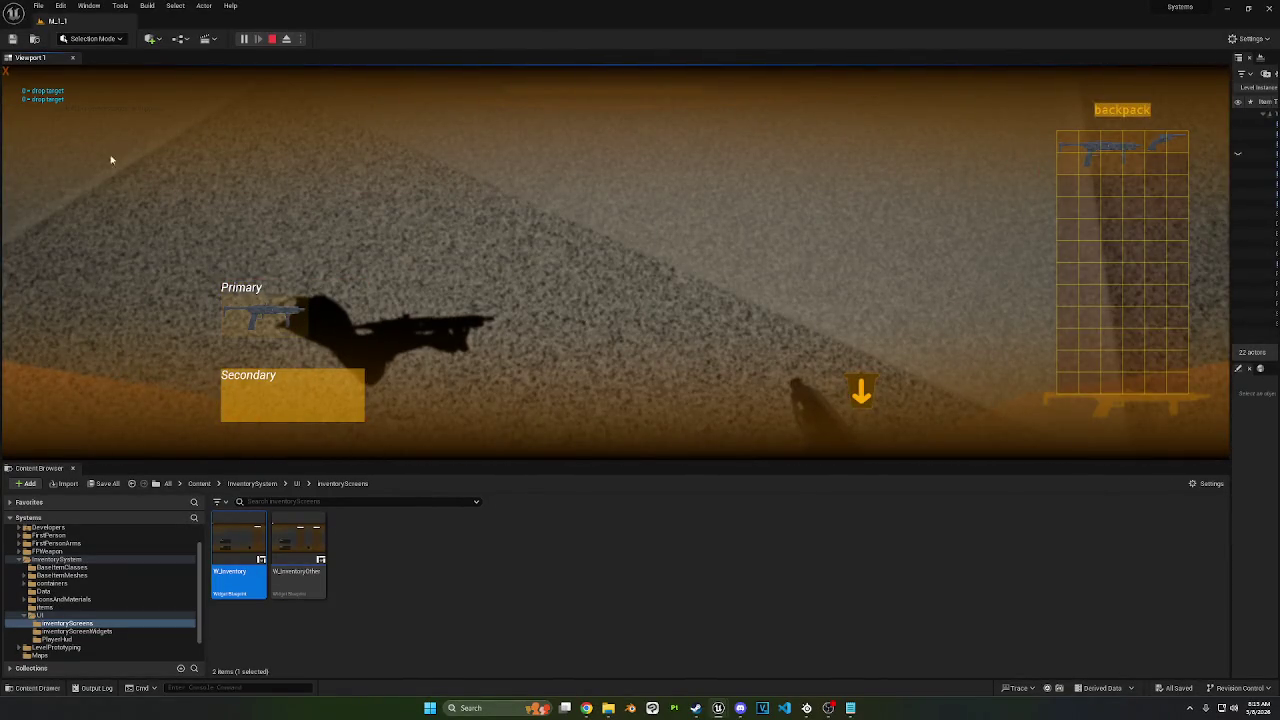
key("Tab")
key("Escape")
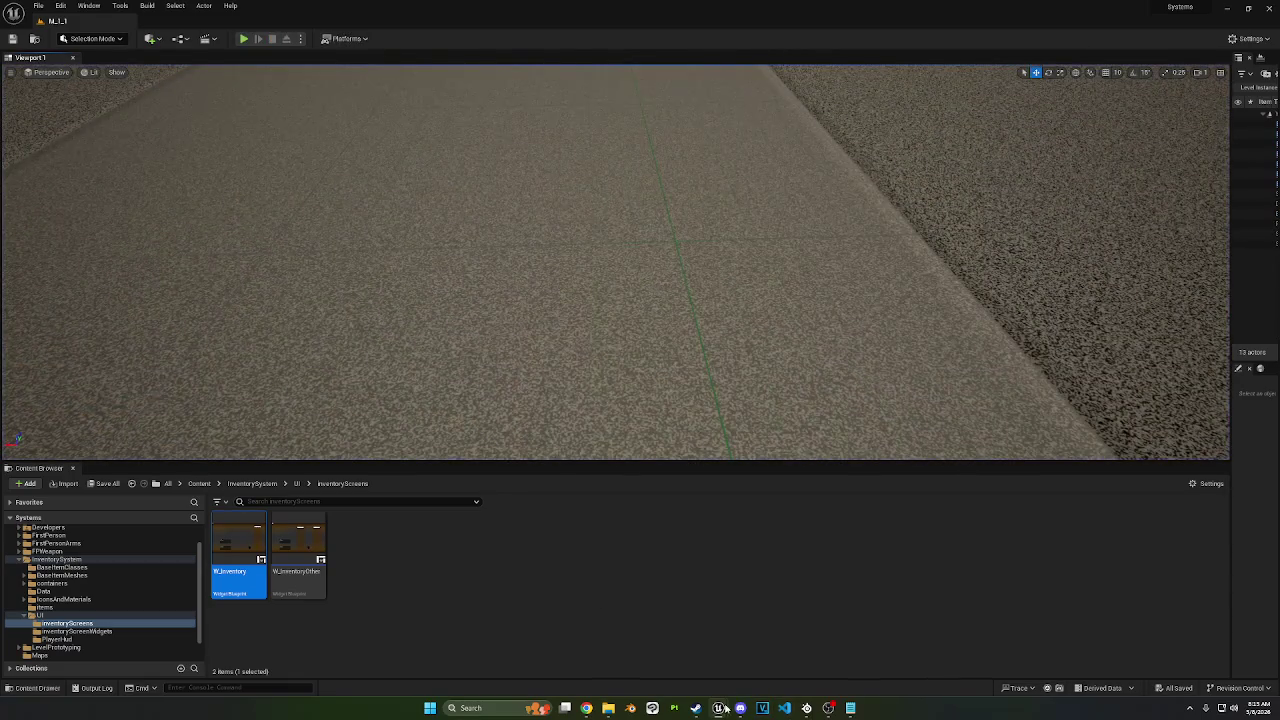
mouse_move(724, 708)
left_click(716, 645)
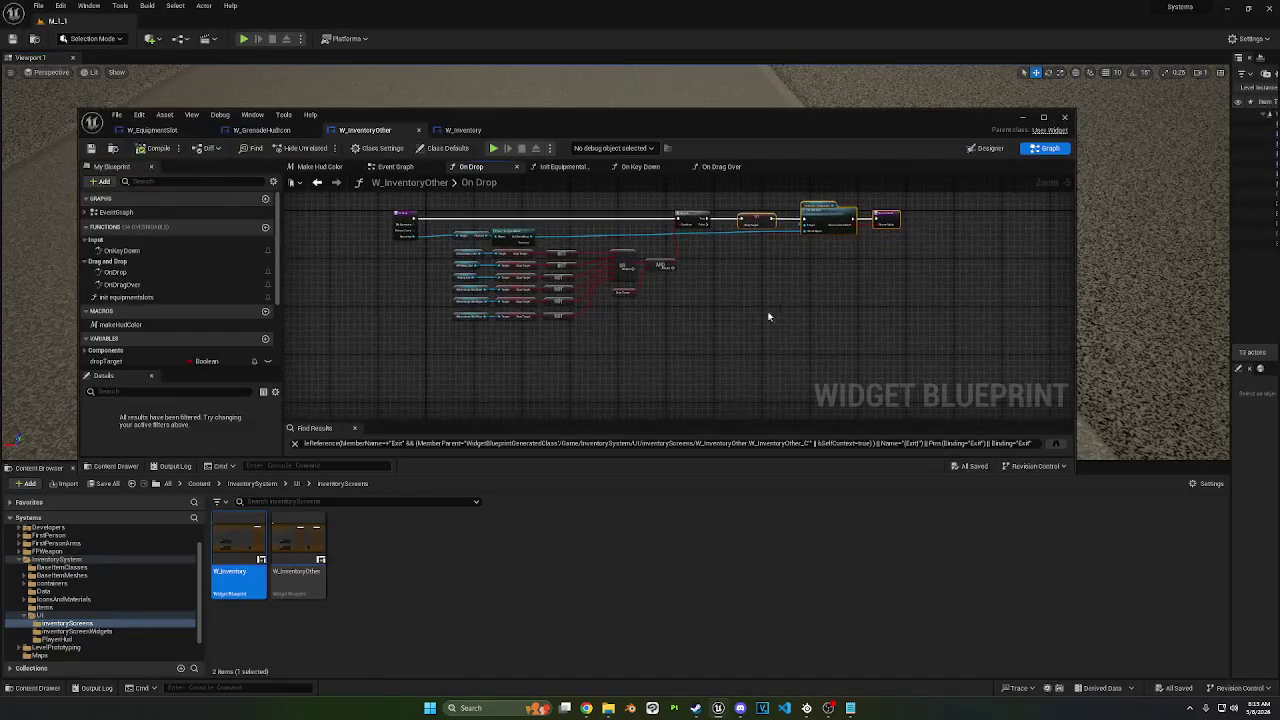
Step: Deselect the nodes and pan around the On Drop function, then switch to W_InventoryOther's Event Graph
scroll(723, 283, "up", 4)
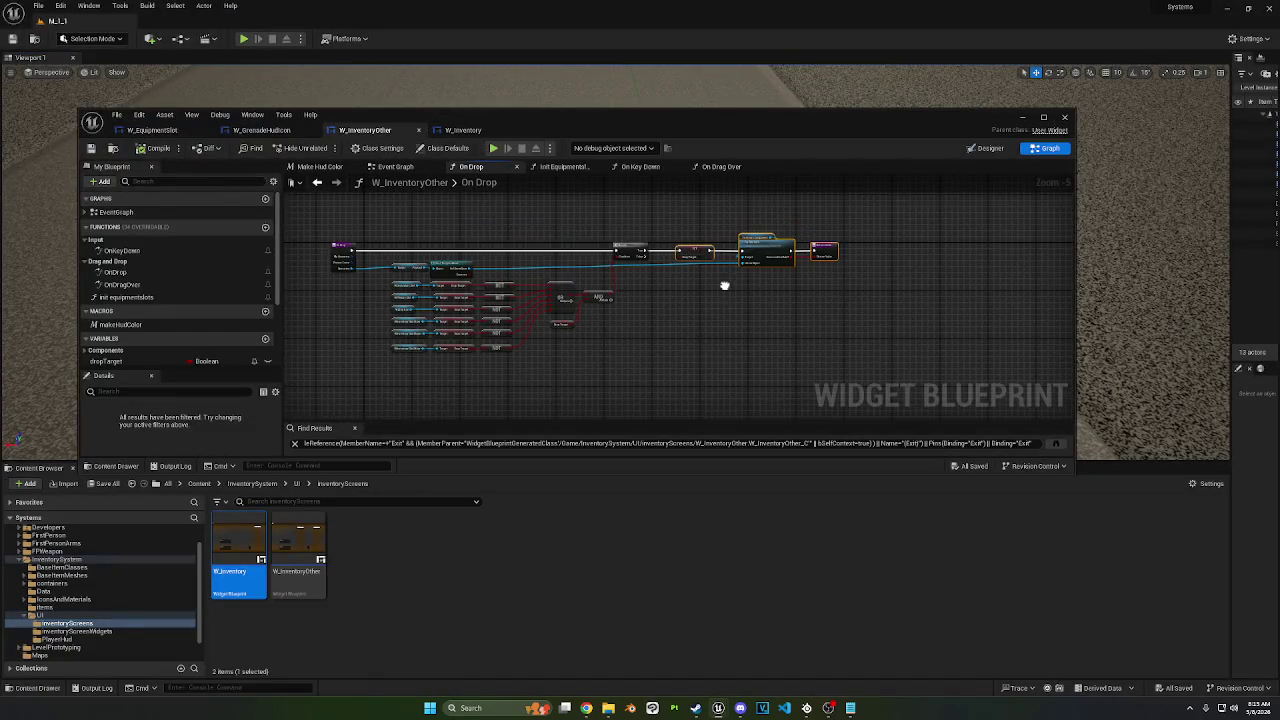
scroll(587, 245, "down", 1)
scroll(557, 251, "up", 1)
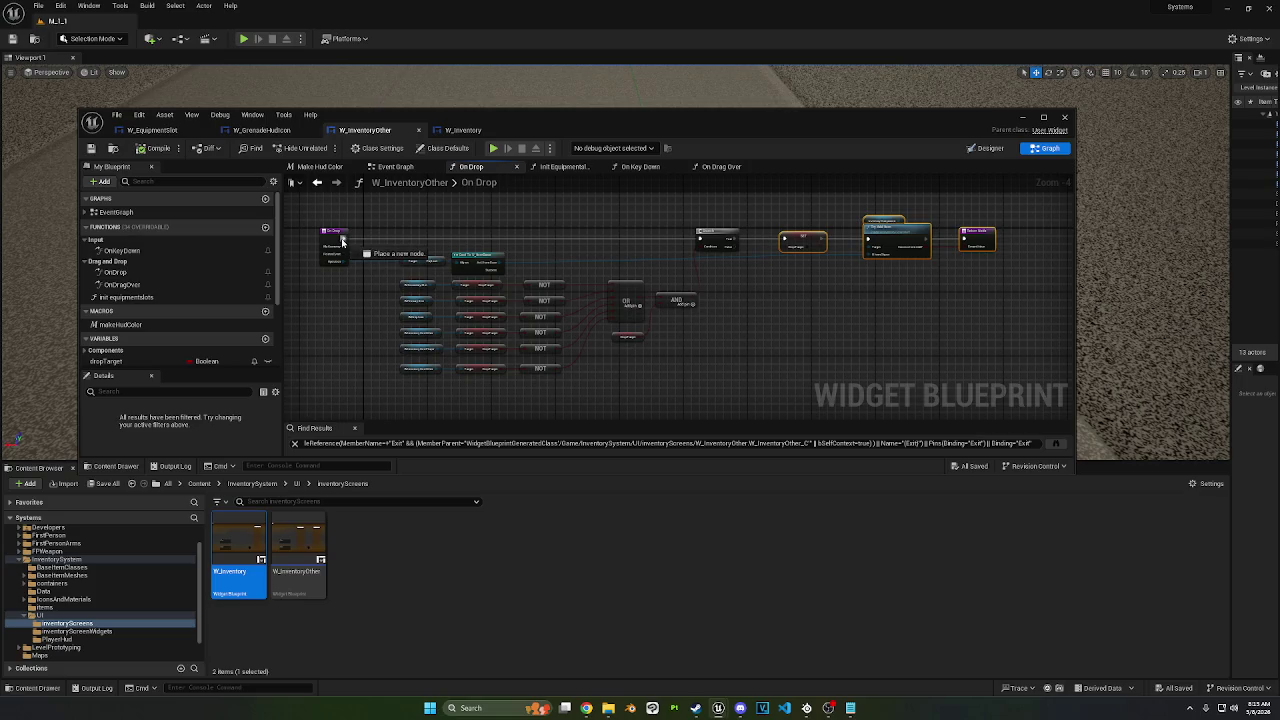
left_click(374, 229)
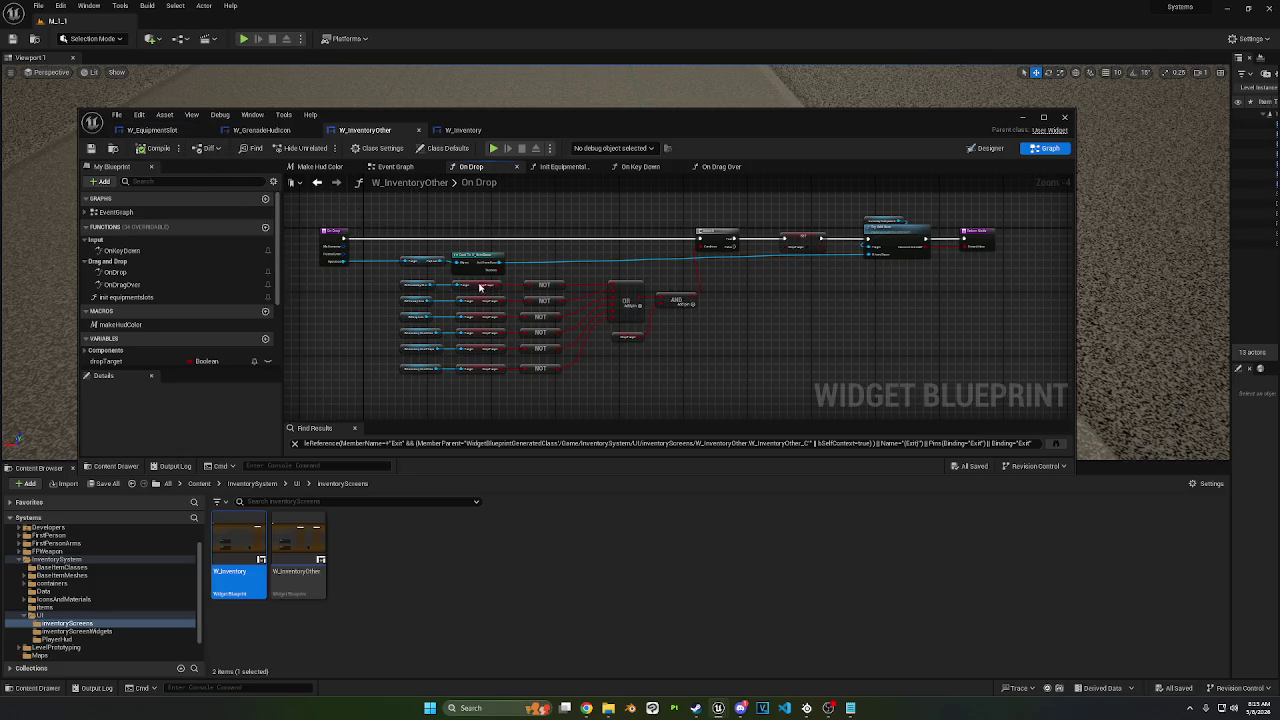
scroll(399, 276, "up", 2)
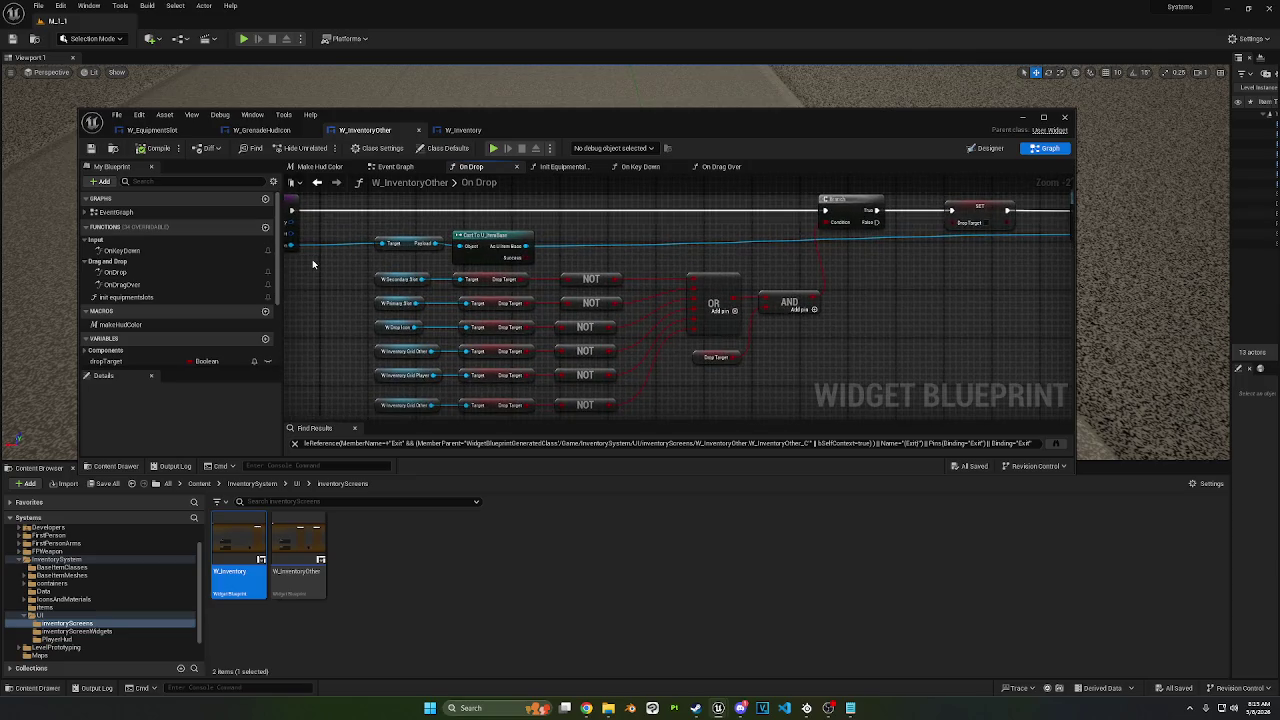
left_click_drag(312, 264, 371, 297)
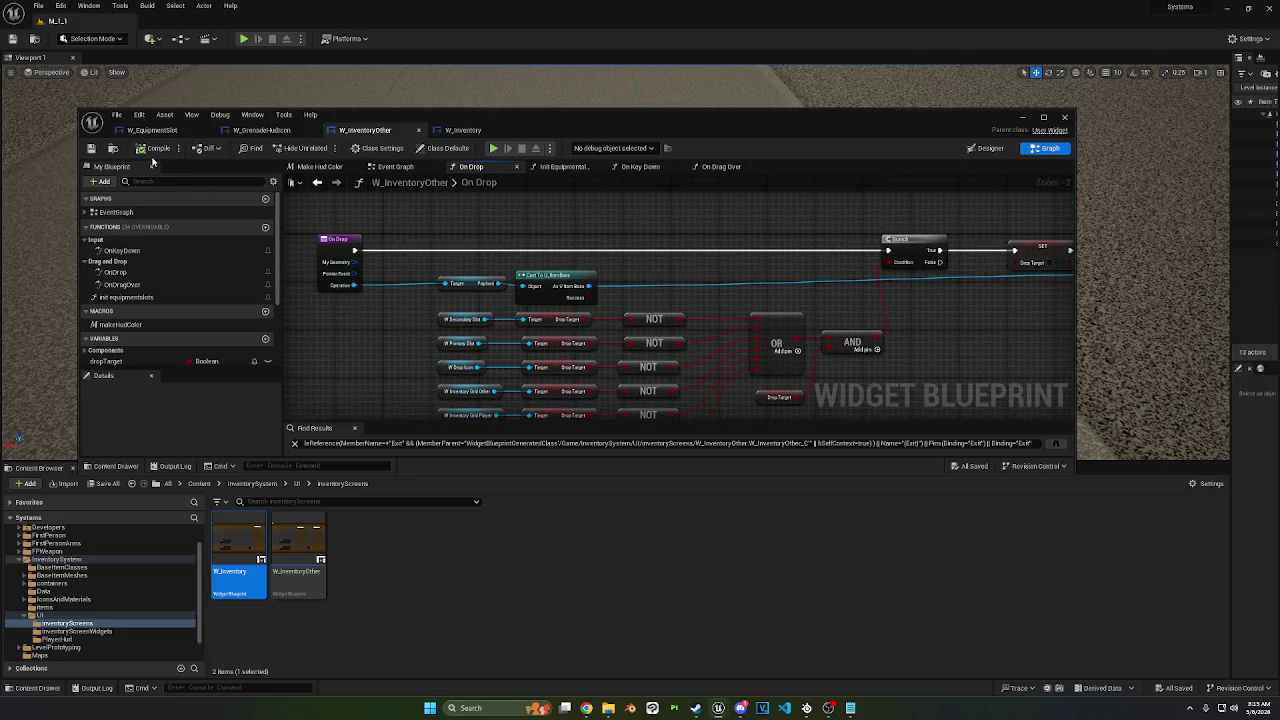
mouse_move(784, 225)
left_mouse_down()
mouse_move(311, 194)
mouse_move(647, 234)
mouse_move(463, 220)
mouse_move(443, 194)
mouse_move(403, 197)
mouse_move(478, 197)
mouse_move(540, 165)
left_mouse_up()
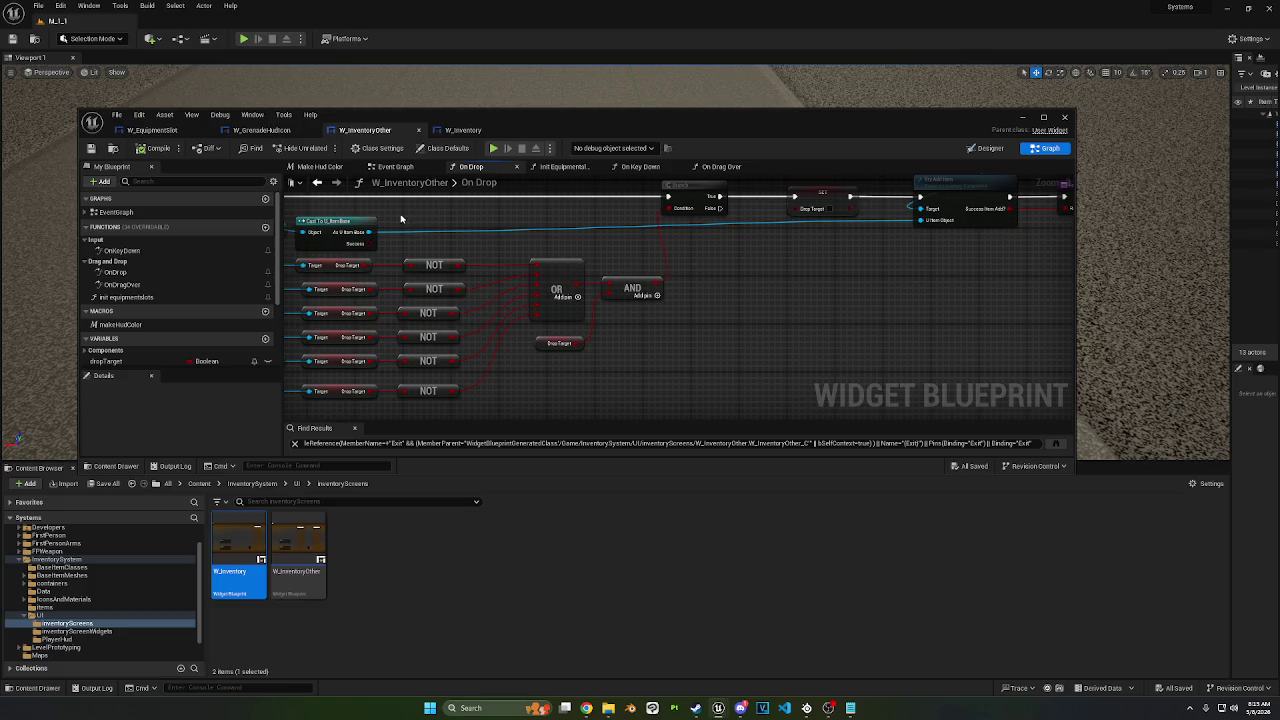
left_click(395, 166)
scroll(445, 213, "up", 4)
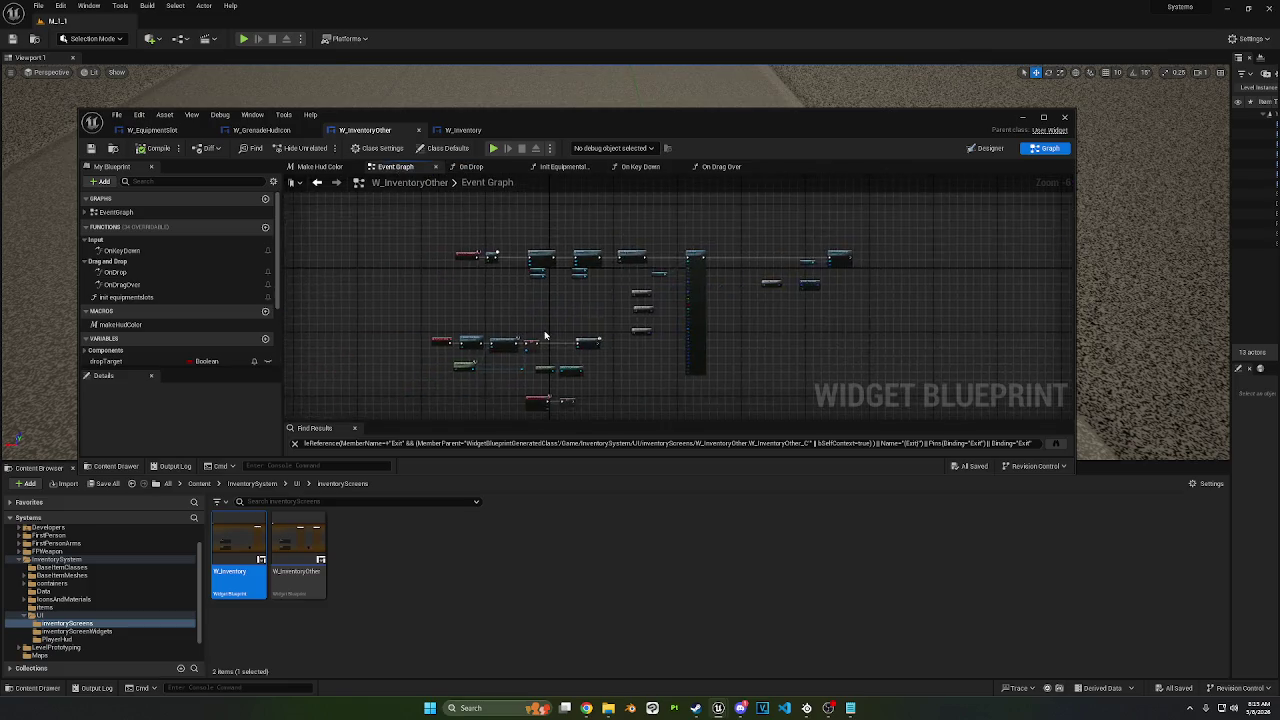
Step: Reposition the Event On Drag Leave and SET nodes in W_InventoryOther, then check the override function list
left_click_drag(573, 210, 678, 203)
mouse_move(608, 351)
left_mouse_down()
mouse_move(520, 249)
mouse_move(700, 330)
left_mouse_up()
left_click_drag(571, 300, 423, 337)
mouse_move(511, 295)
left_mouse_down()
mouse_move(631, 330)
mouse_move(571, 319)
mouse_move(534, 196)
mouse_move(478, 304)
left_mouse_up()
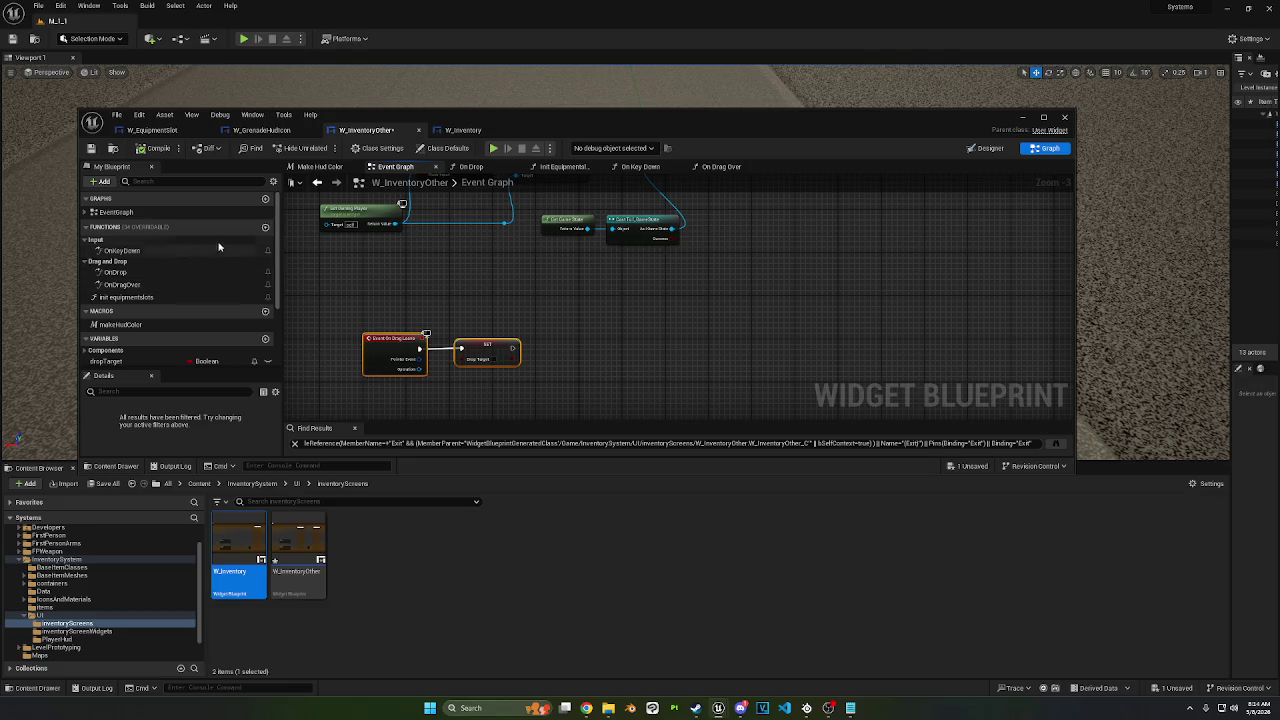
left_click(251, 228)
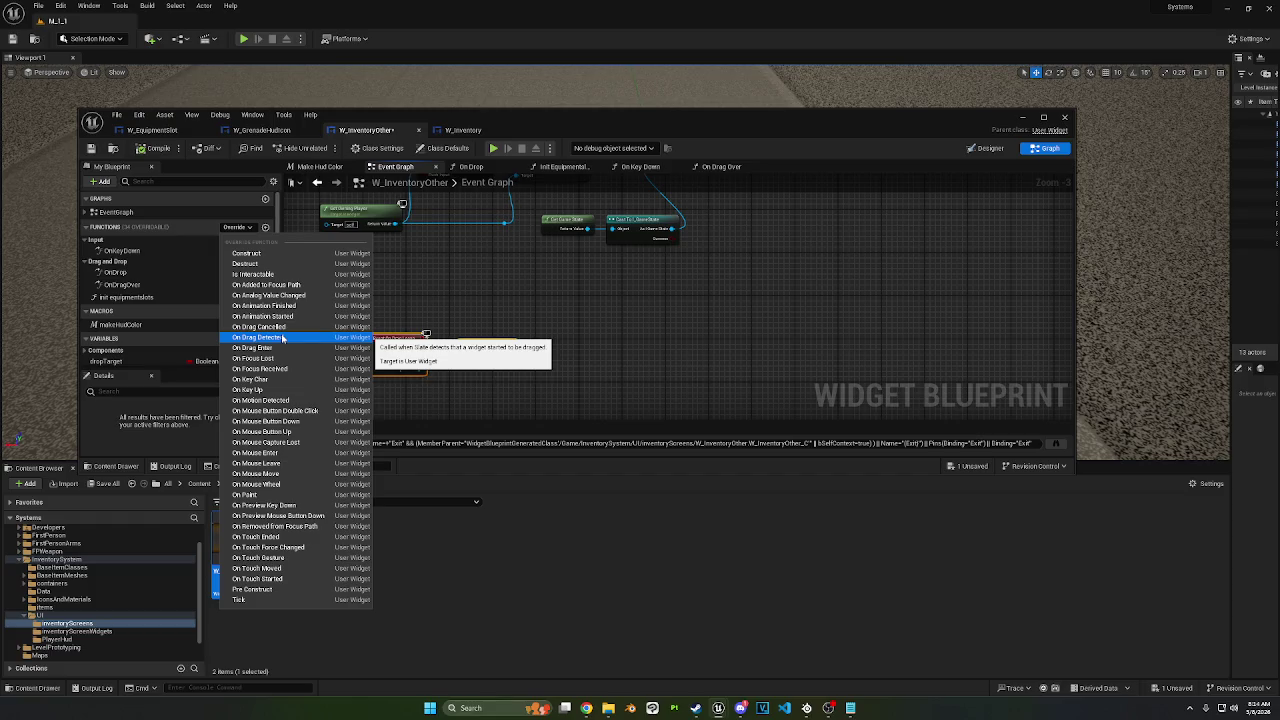
left_click(430, 281)
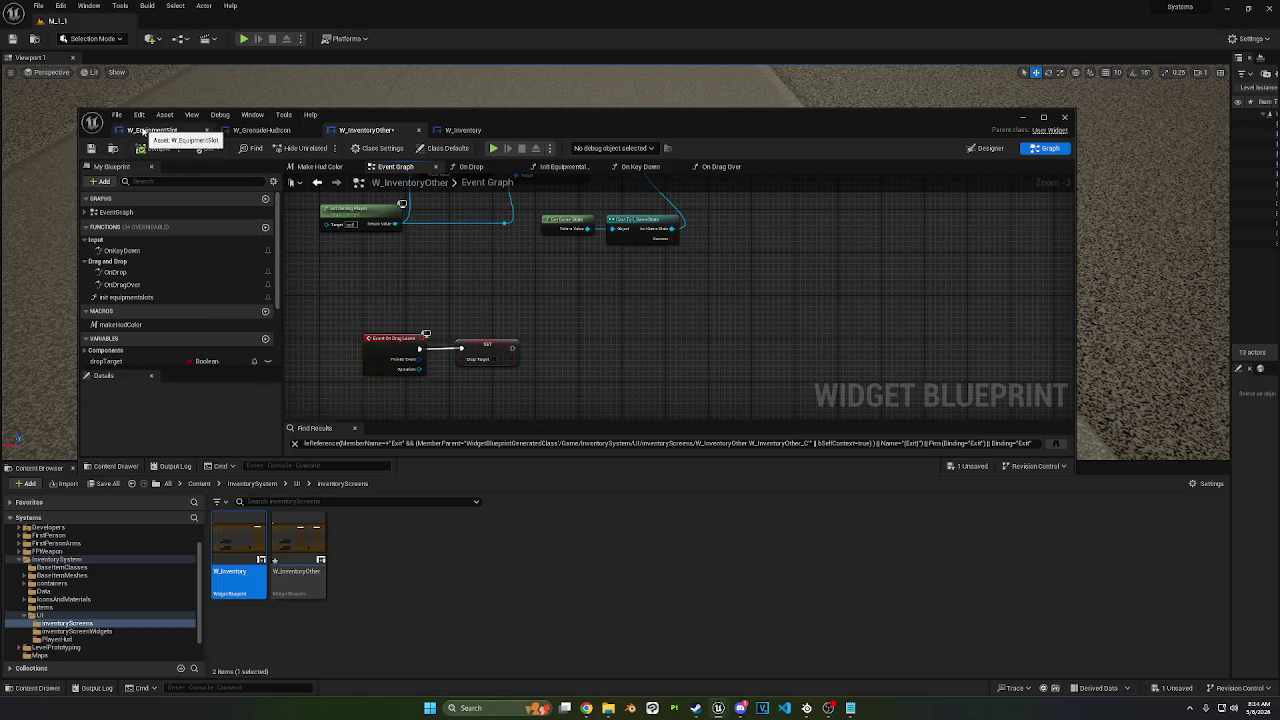
Step: Review W_EquipmentSlot's dropTarget nodes, then bring up W_Inventory's Event Graph
left_click(143, 131)
left_click_drag(377, 311, 448, 287)
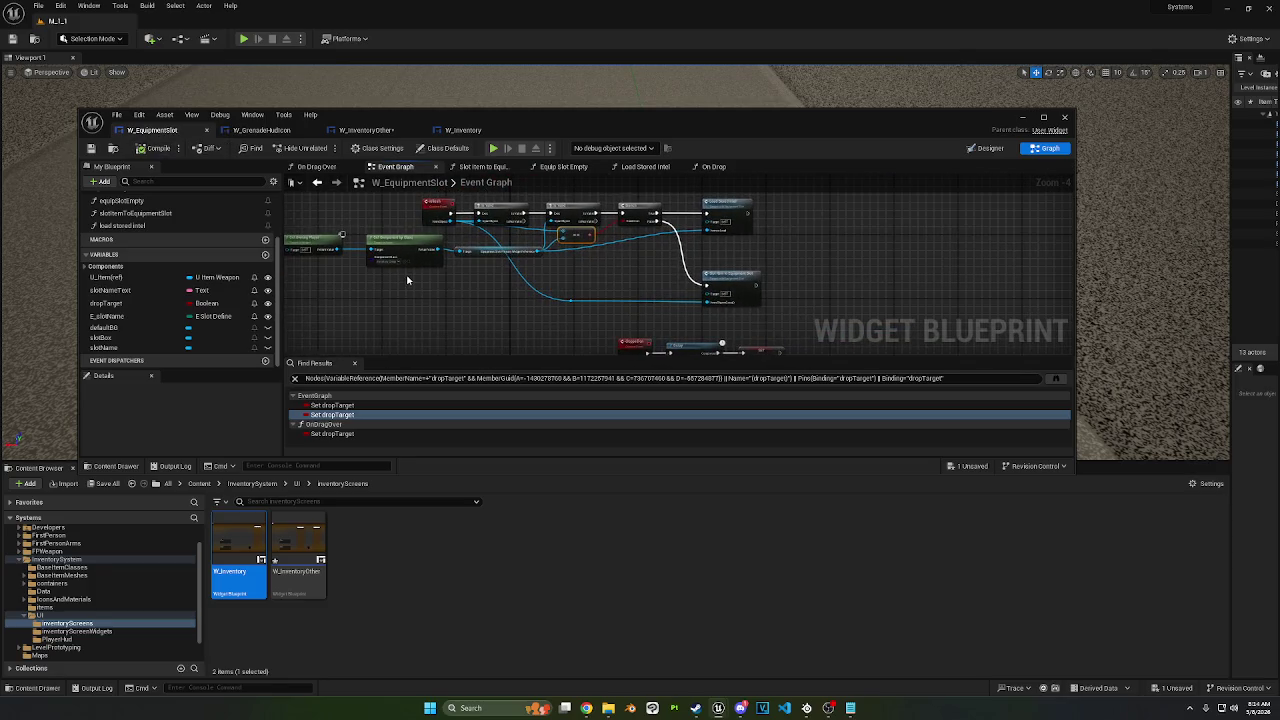
mouse_move(367, 275)
left_mouse_down()
mouse_move(440, 265)
mouse_move(414, 241)
left_mouse_up()
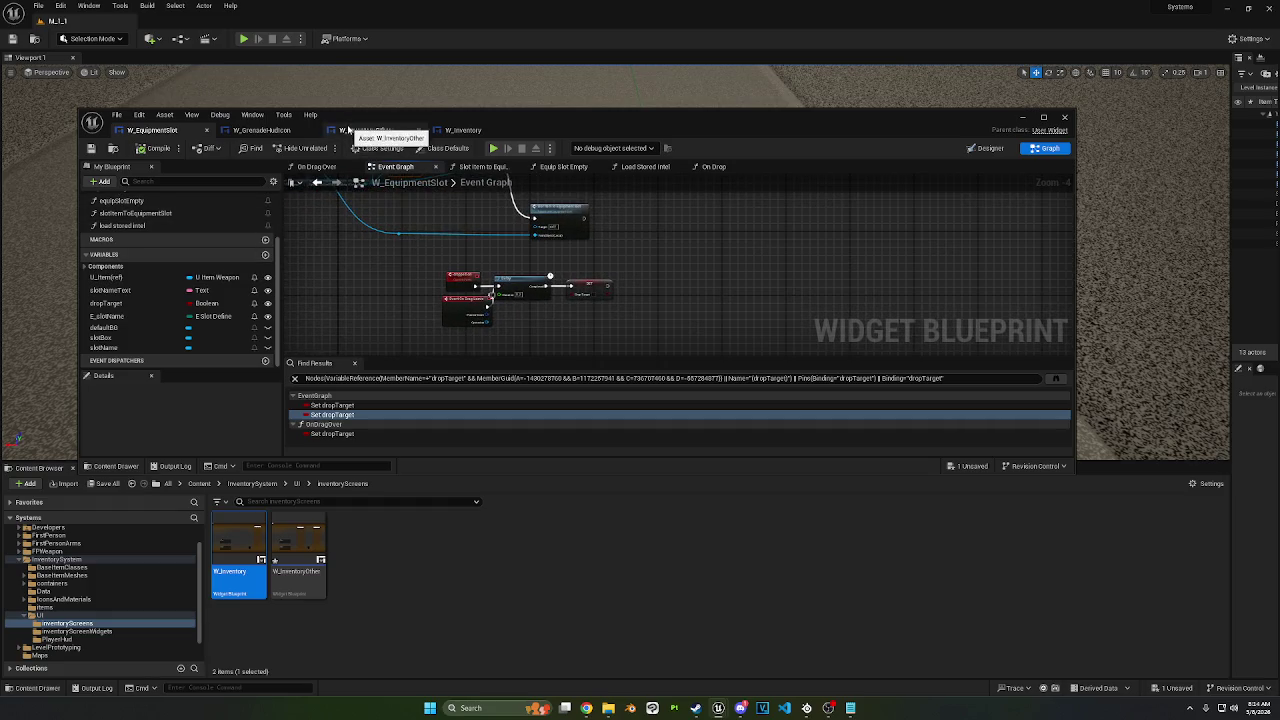
left_click(460, 130)
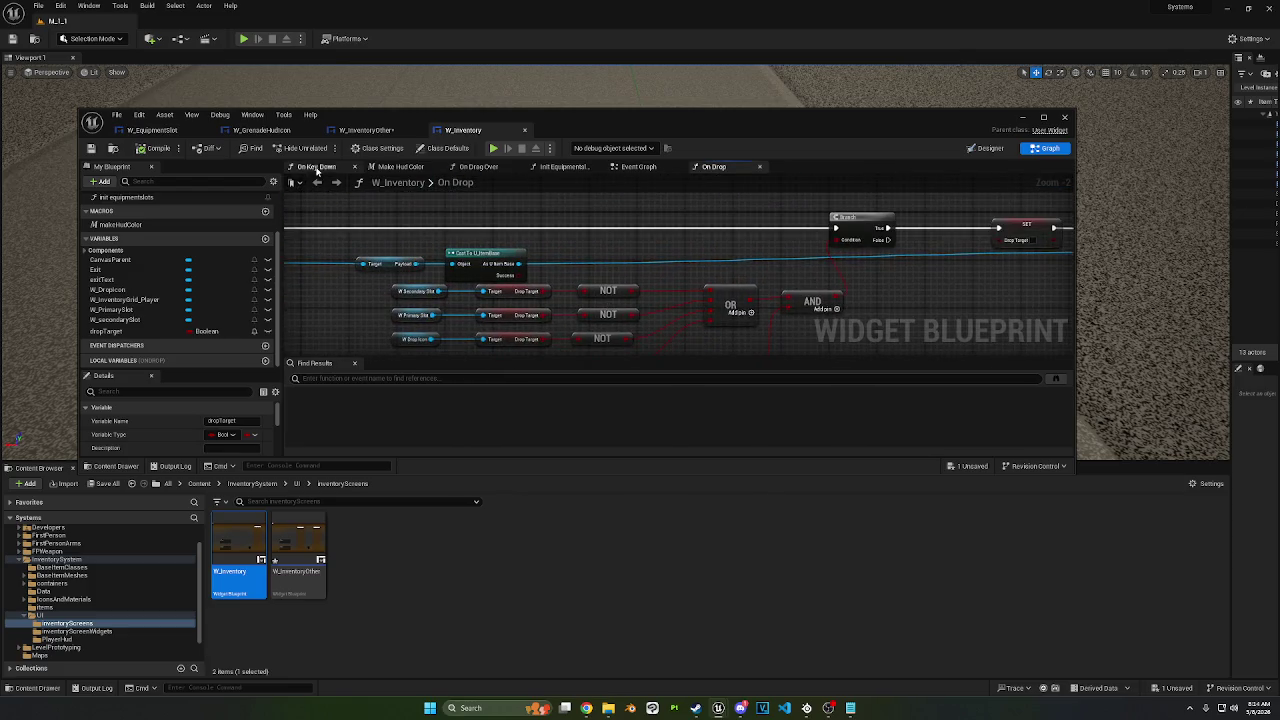
left_click(652, 170)
scroll(620, 206, "down", 5)
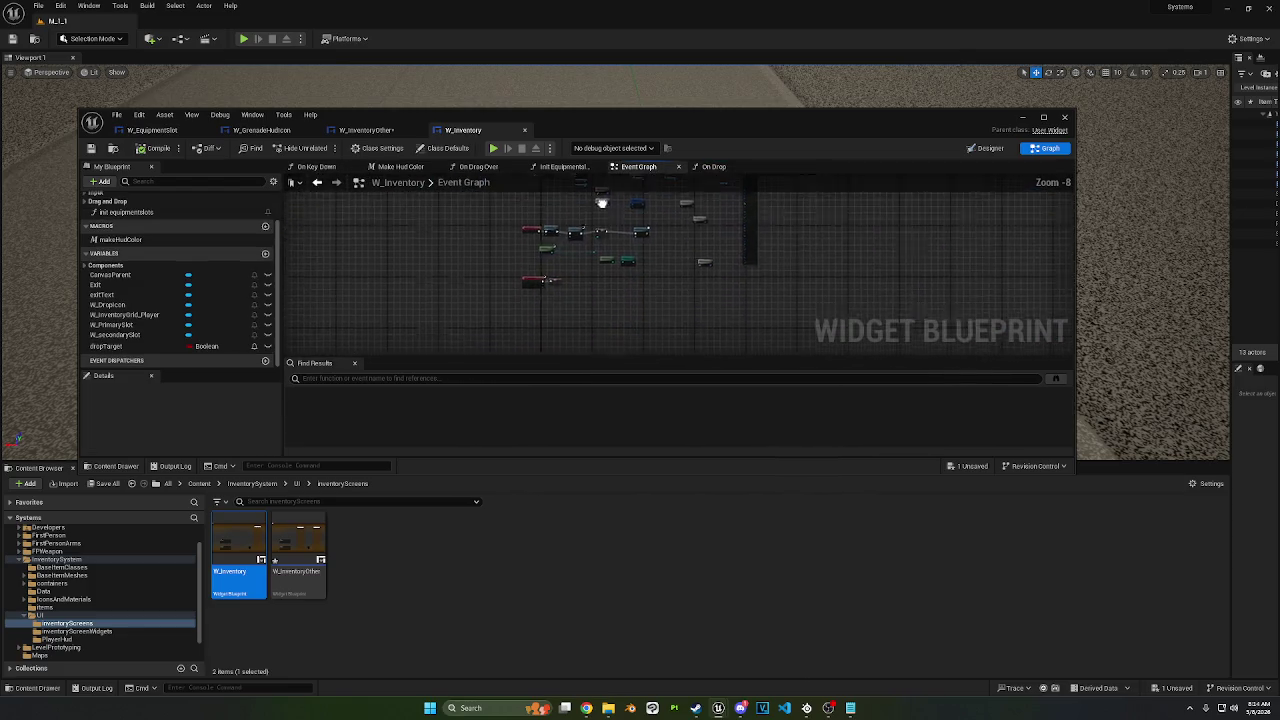
Step: Chain Event Tick into a Delay node and then a Branch node
right_click(478, 300)
type("event tick")
key("Return")
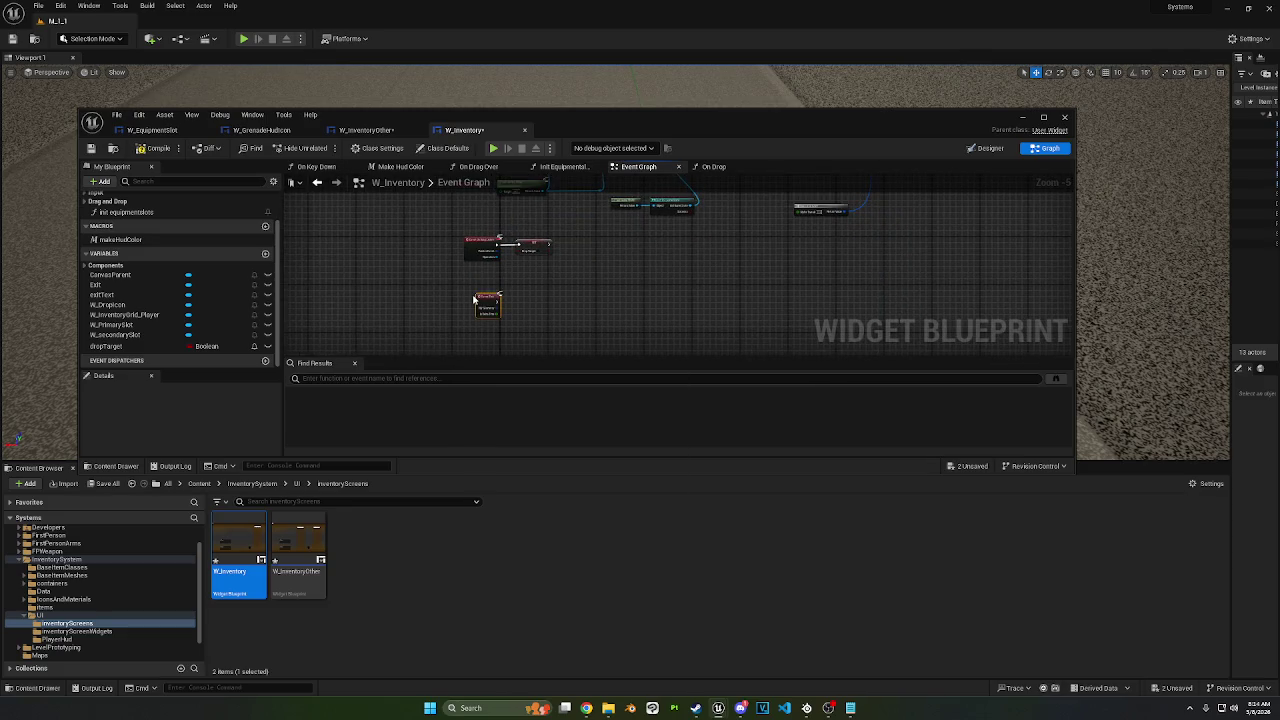
scroll(478, 300, "up", 3)
mouse_move(513, 312)
left_mouse_down()
mouse_move(556, 308)
mouse_move(513, 223)
left_mouse_up()
type("delay")
key("Return")
left_click_drag(577, 255, 655, 243)
type("bran")
key("Return")
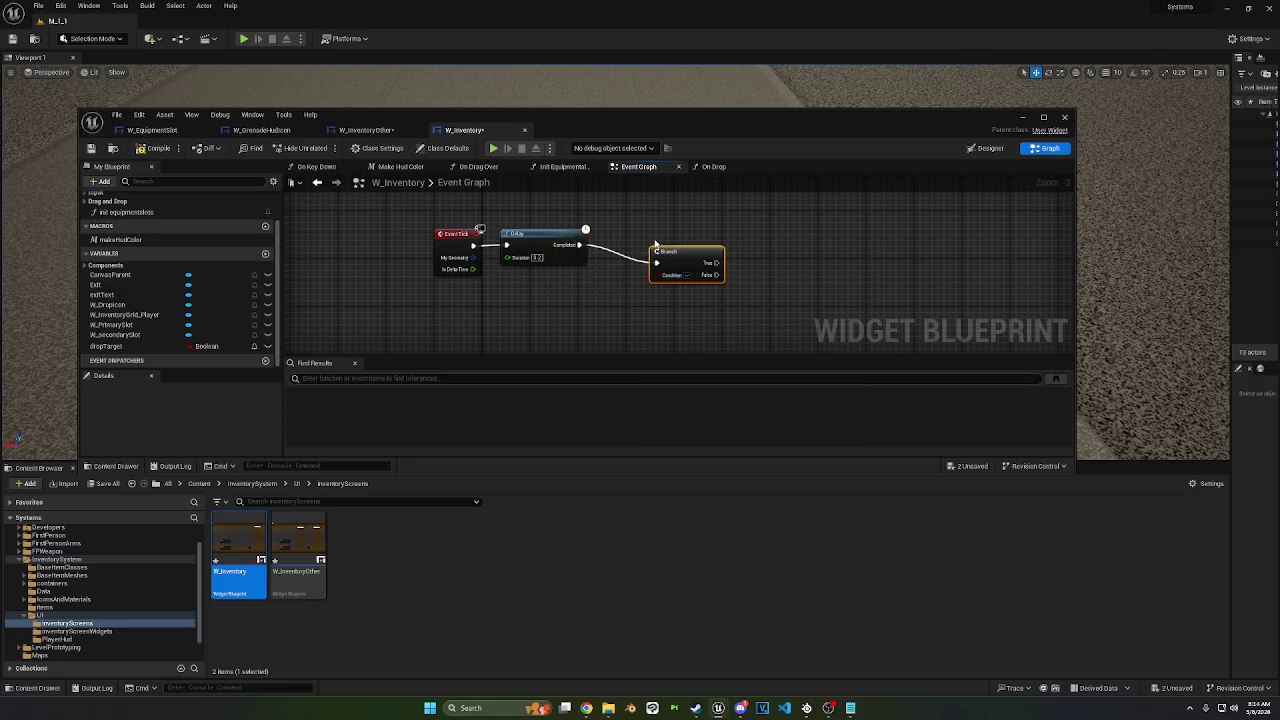
Step: Feed dropTarget into the Branch condition and print 'InventoryBG targeted' from its True output
left_click_drag(677, 265, 568, 231)
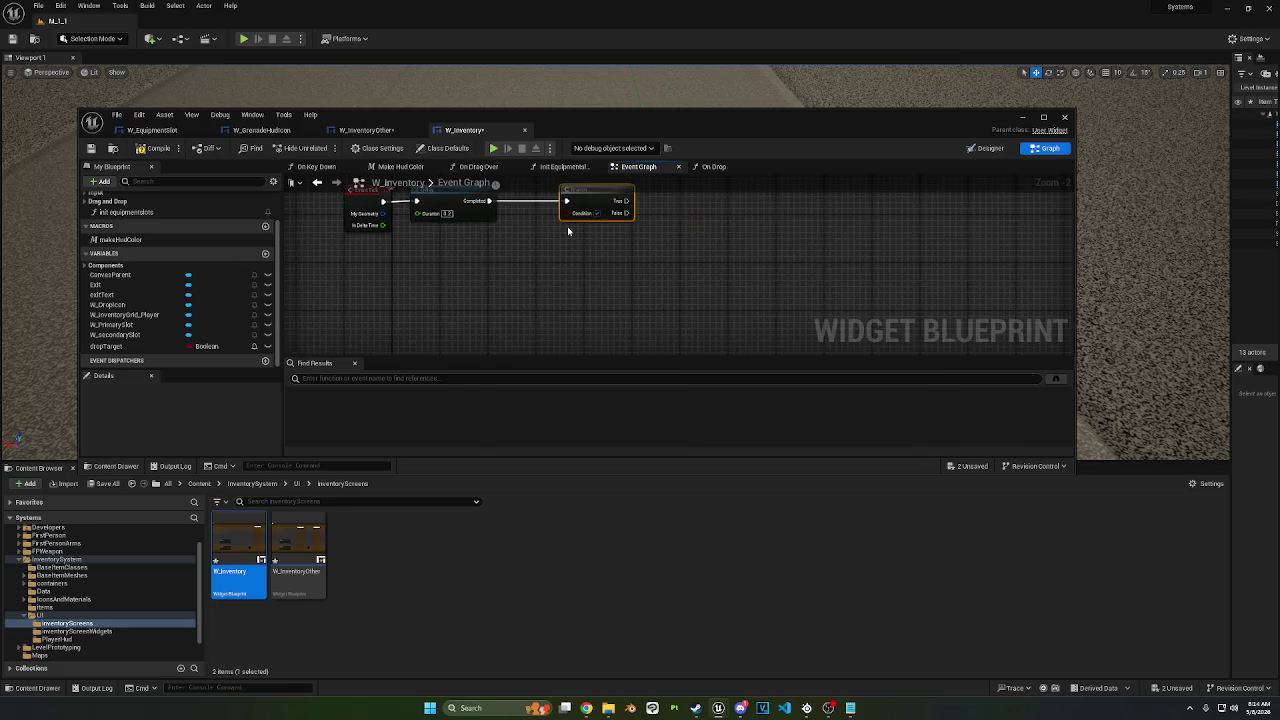
mouse_move(105, 346)
left_mouse_down()
mouse_move(440, 282)
mouse_move(645, 206)
left_mouse_up()
type("print string")
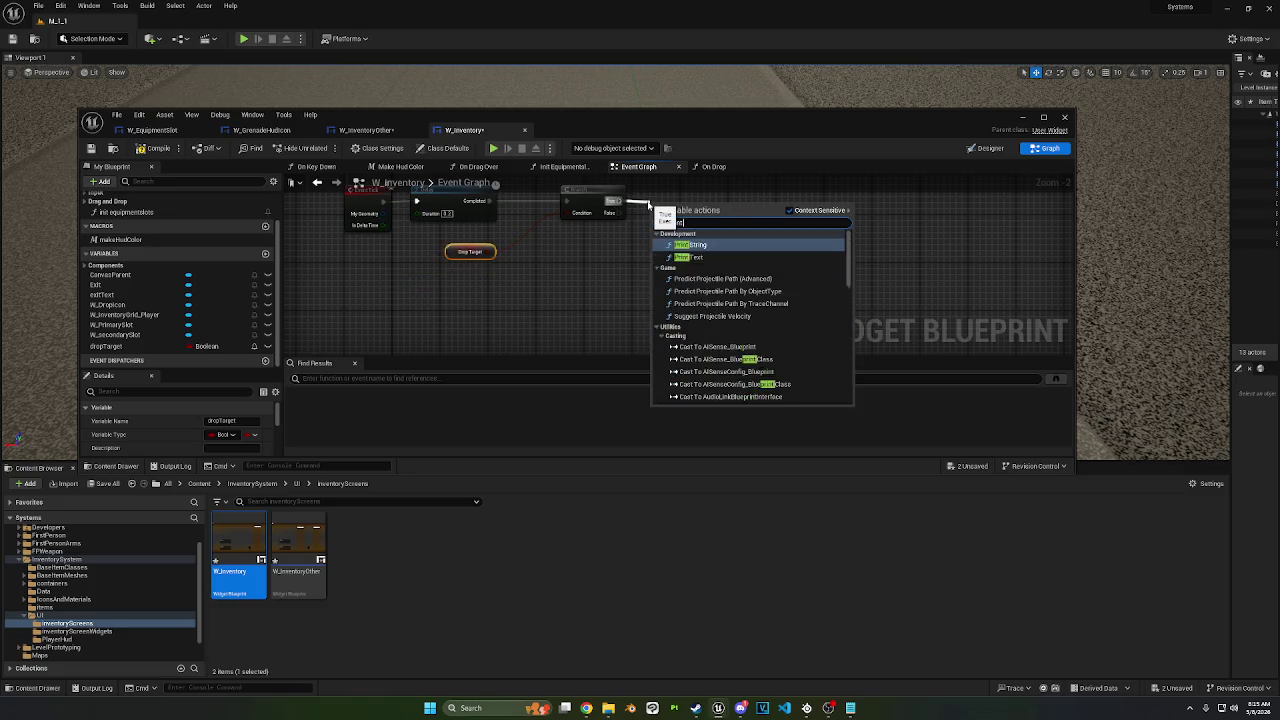
key("Return")
left_click_drag(675, 217, 681, 205)
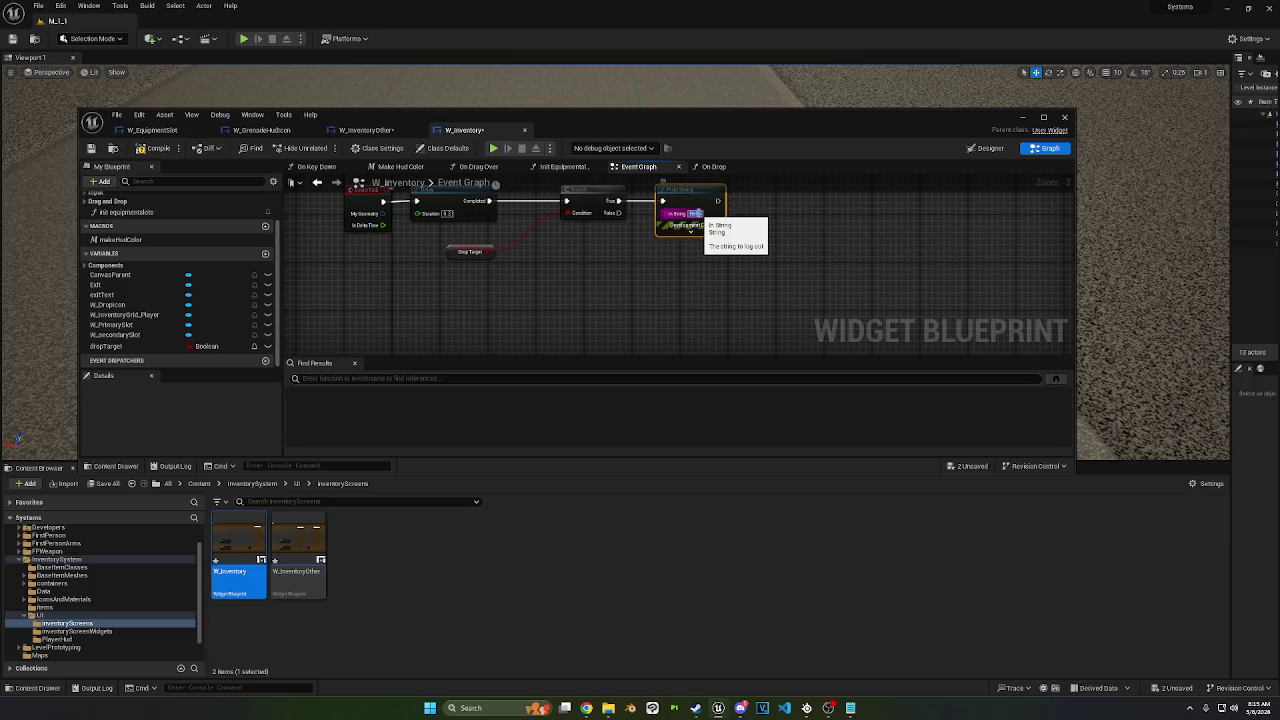
left_click(694, 213)
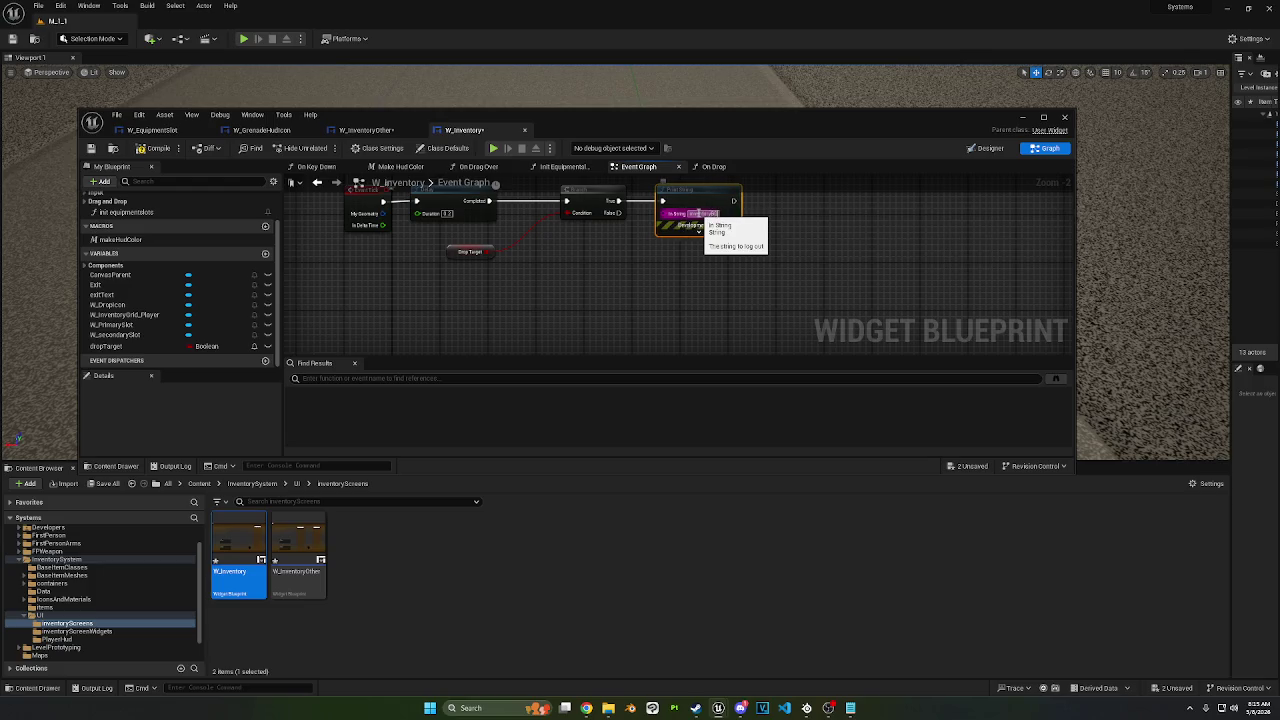
type("inventoryBG targeted")
key("Return")
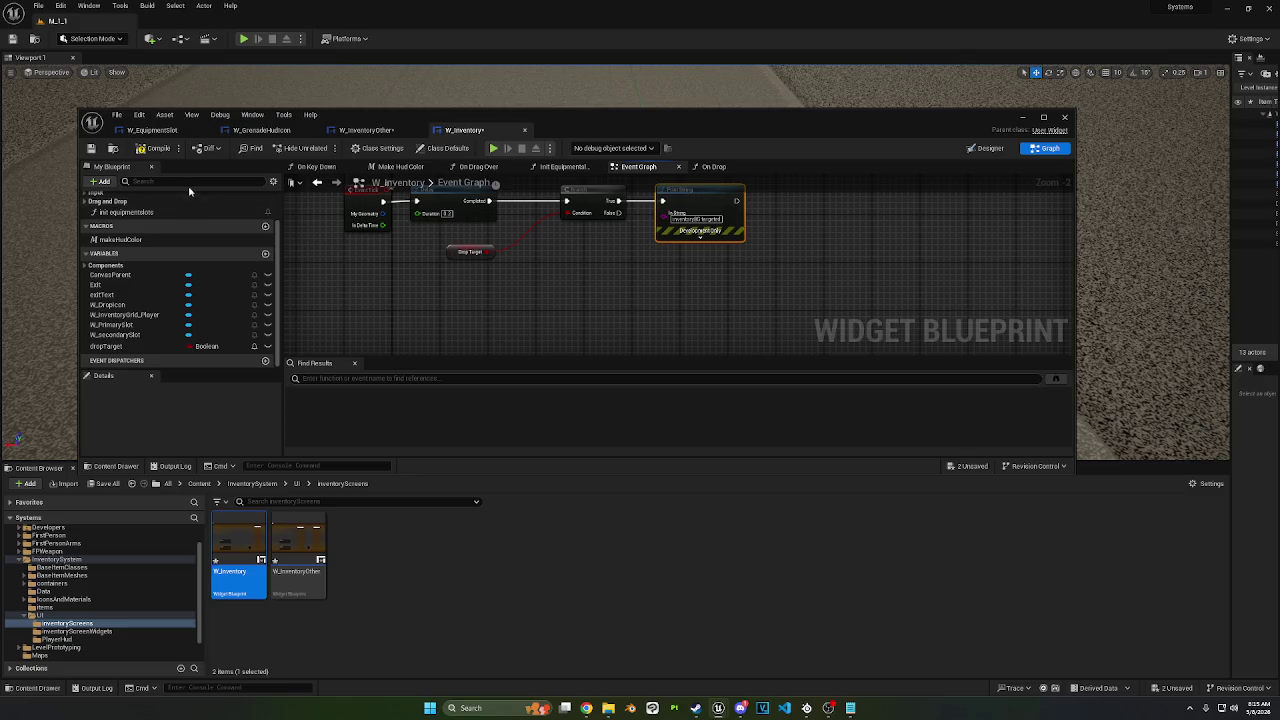
Step: Play-test by dragging the weapon from the backpack to the Primary slot and back, then stop
left_click(1022, 117)
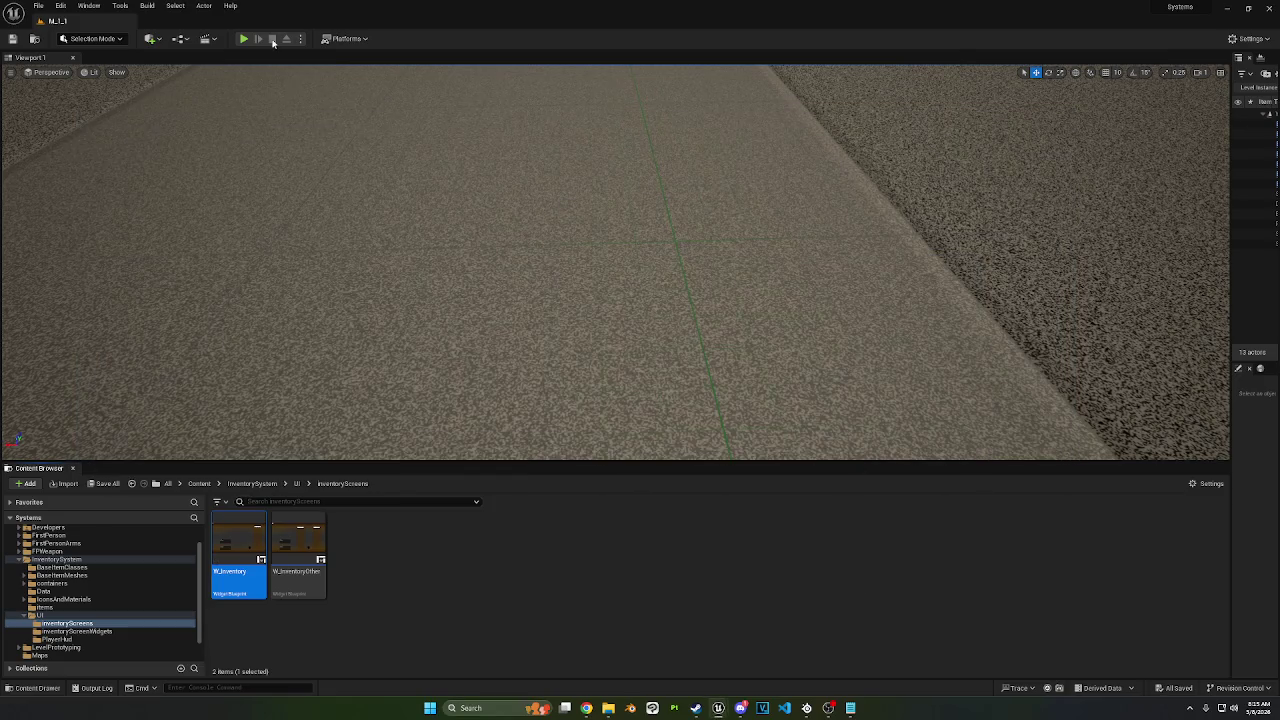
key("alt+p")
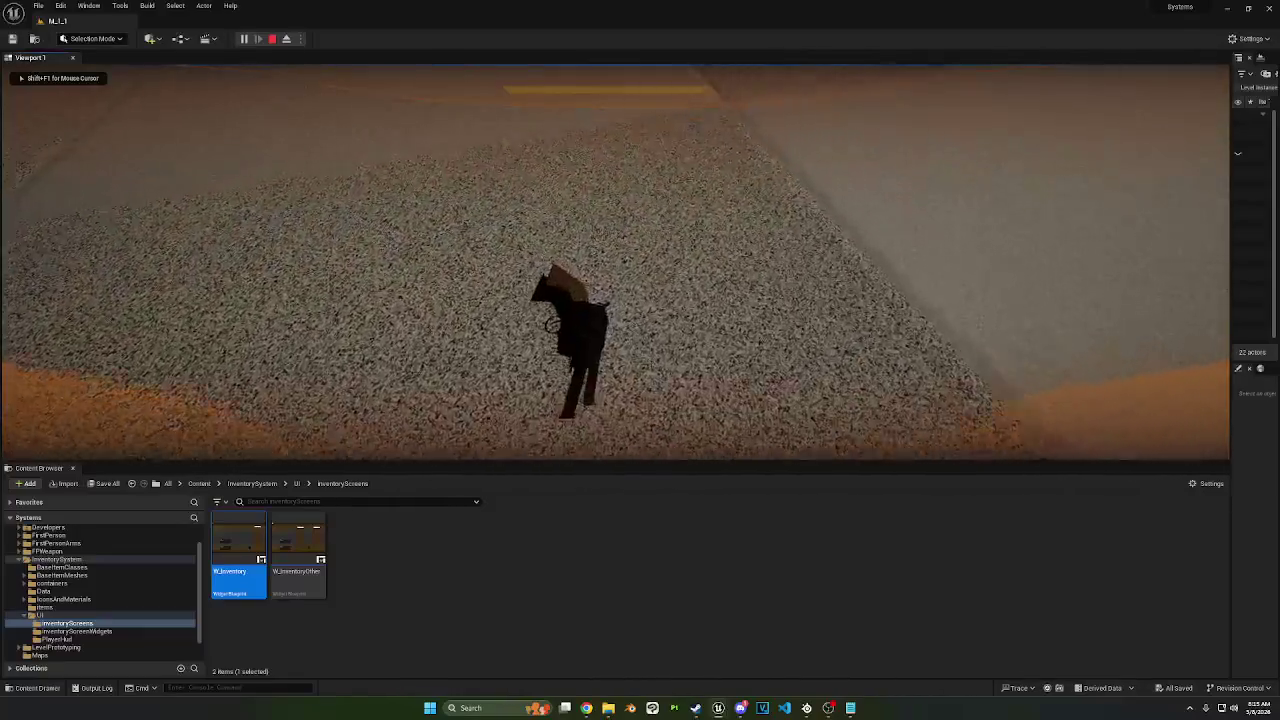
key("i")
mouse_move(1120, 155)
left_mouse_down()
mouse_move(1014, 206)
mouse_move(301, 311)
left_mouse_up()
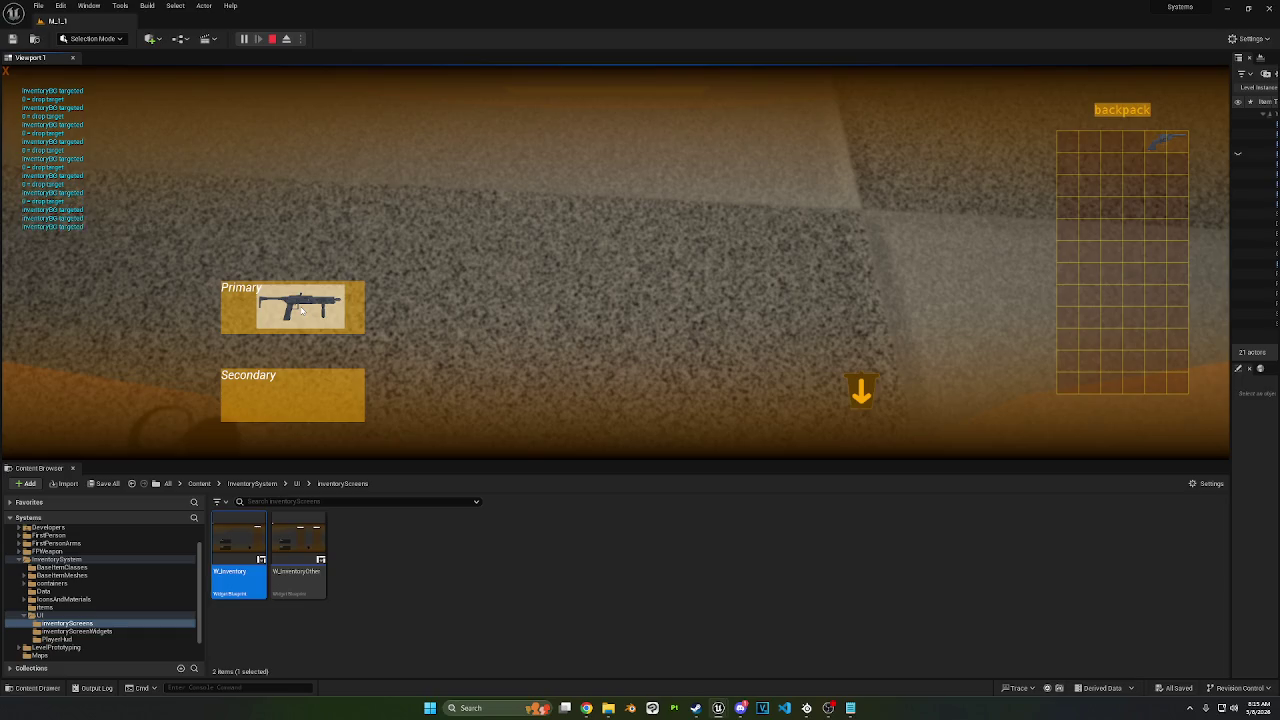
mouse_move(301, 311)
left_mouse_down()
mouse_move(1057, 180)
mouse_move(1103, 169)
mouse_move(1100, 152)
left_mouse_up()
key("Escape")
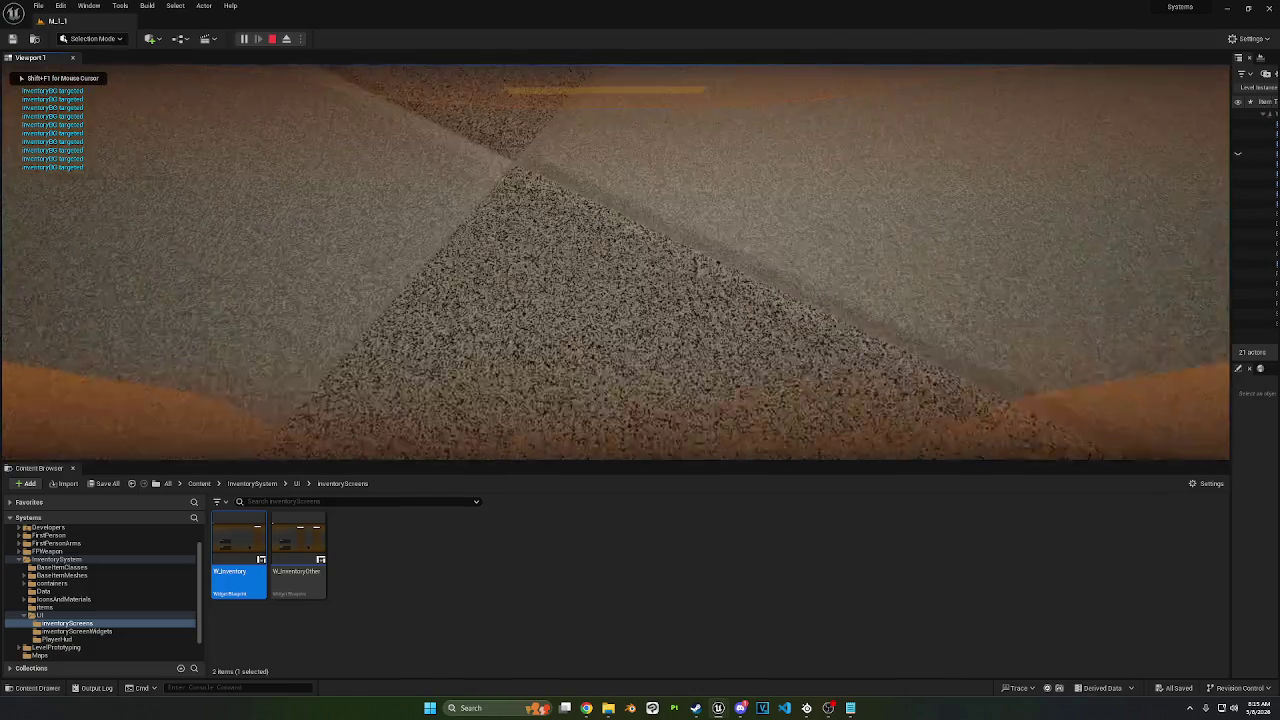
mouse_move(723, 708)
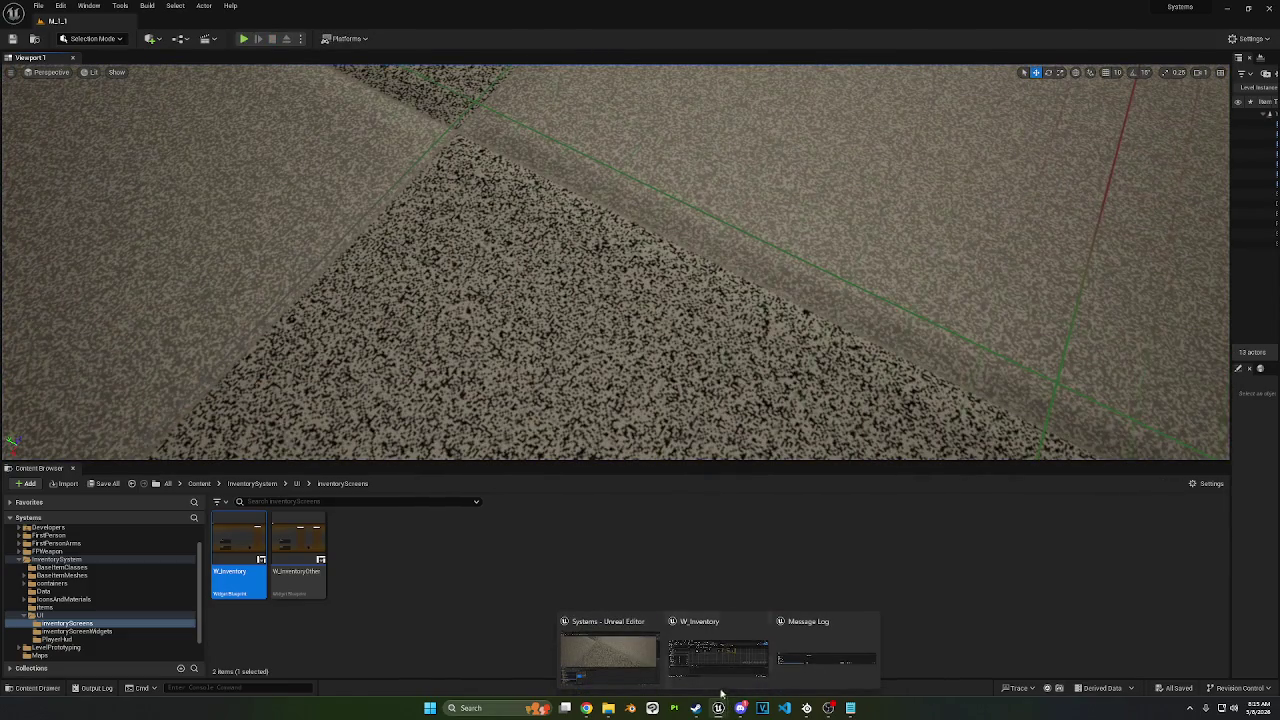
mouse_move(726, 672)
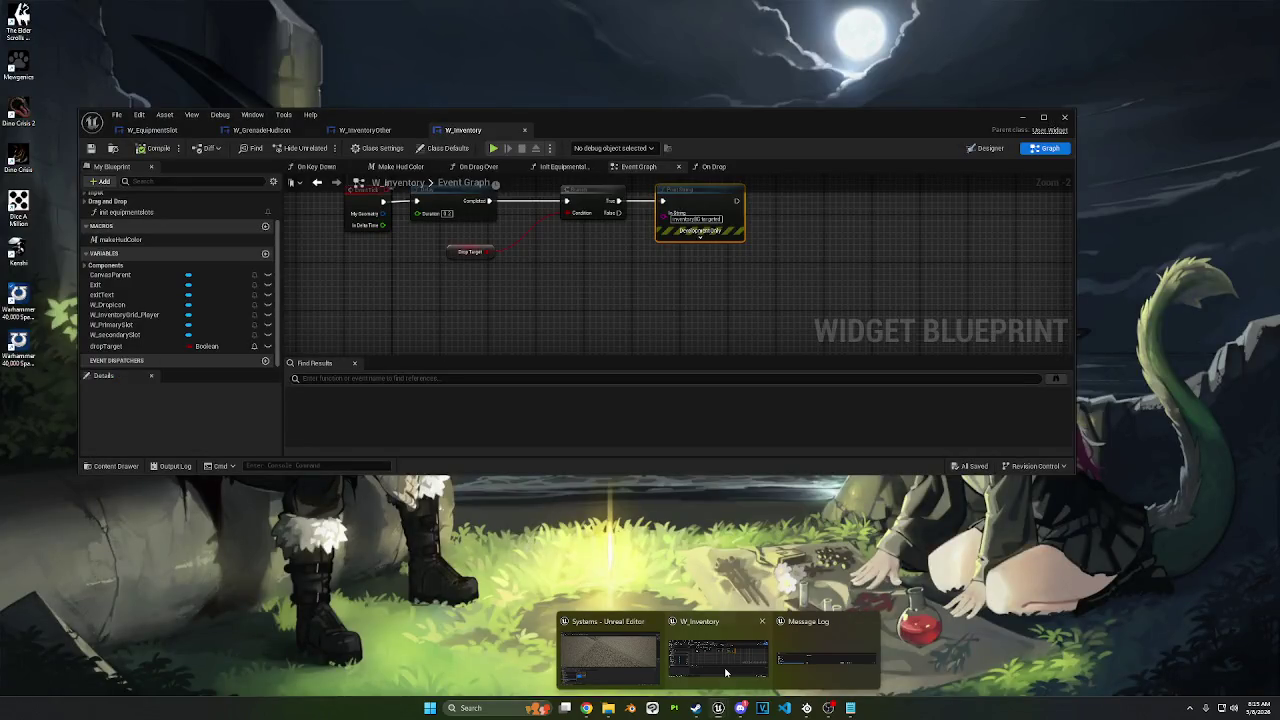
Step: In W_Inventory's On Drop function, move the SET dropTarget node, wire it from Branch False, and save
left_click(726, 672)
left_click(376, 132)
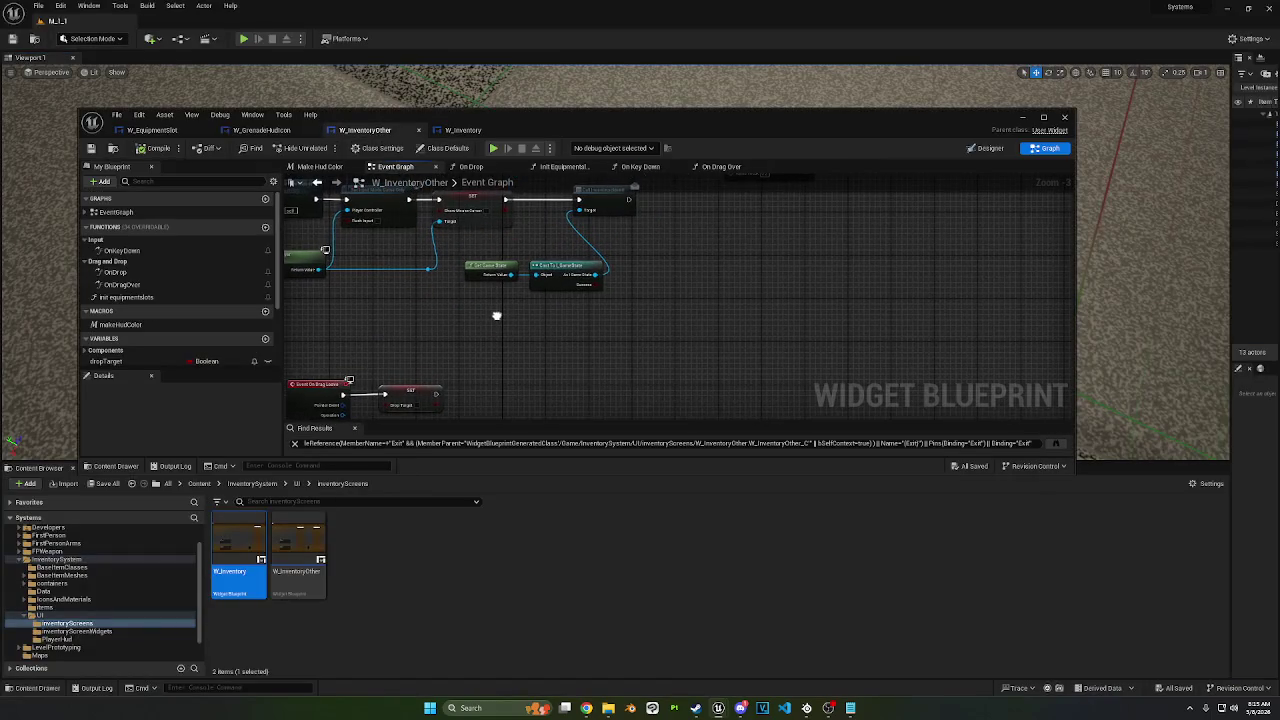
left_click(463, 130)
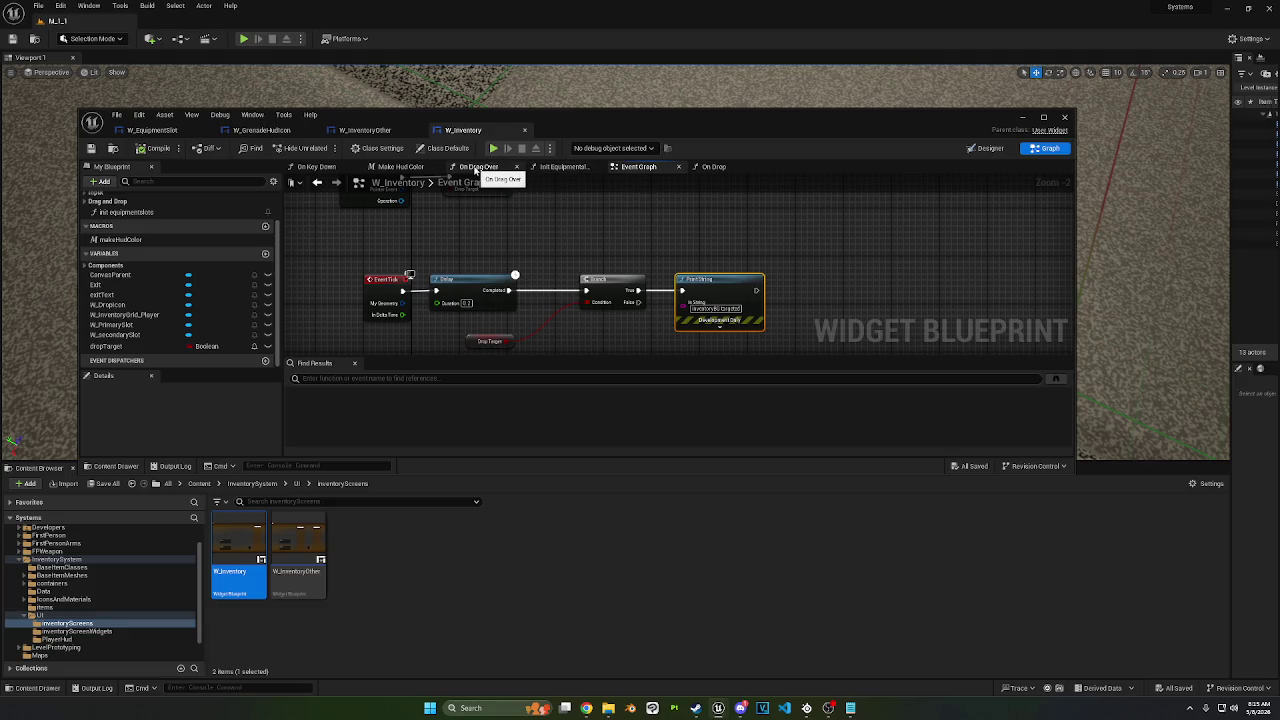
left_click(713, 166)
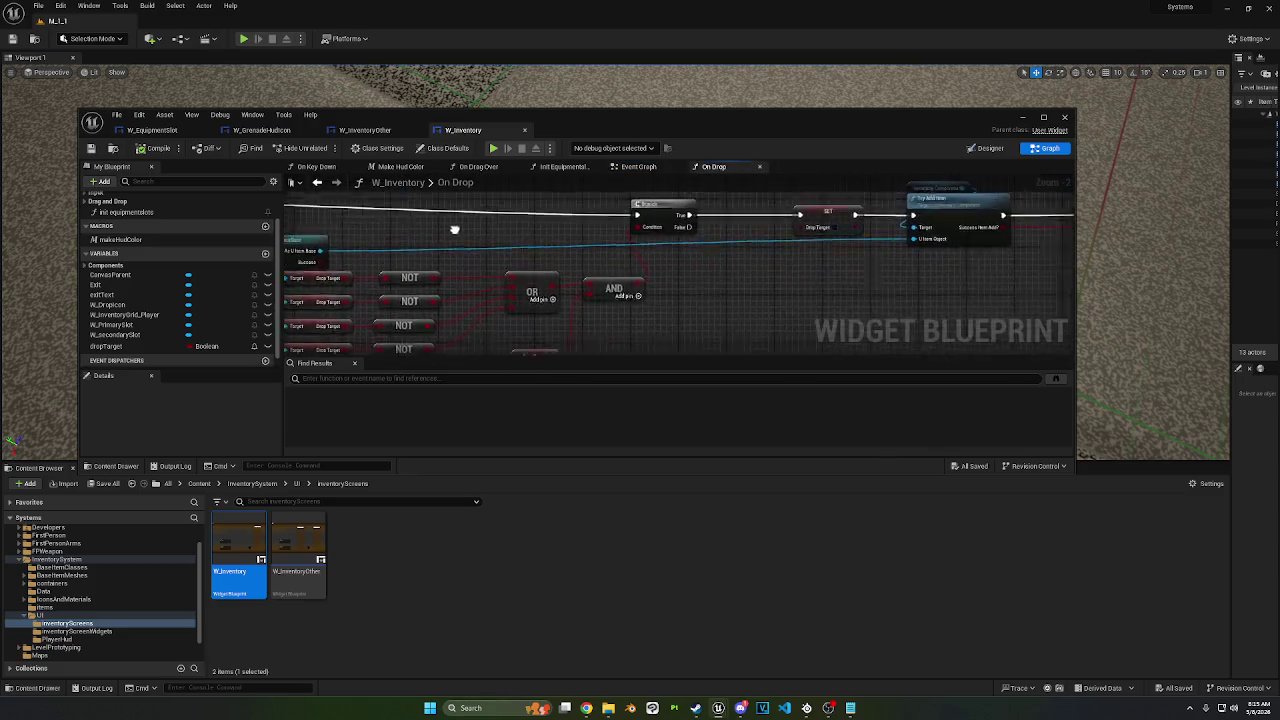
left_click(772, 222)
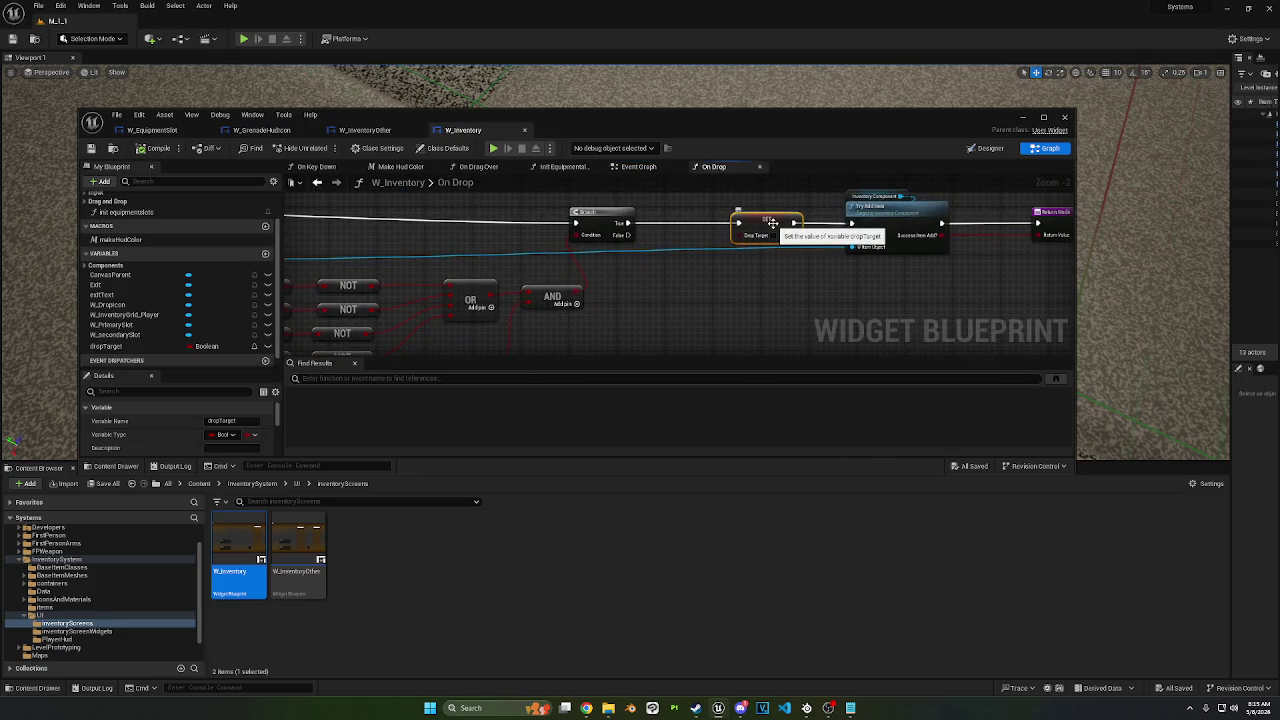
left_click_drag(772, 222, 713, 277)
left_click_drag(627, 235, 683, 275)
key("ctrl+s")
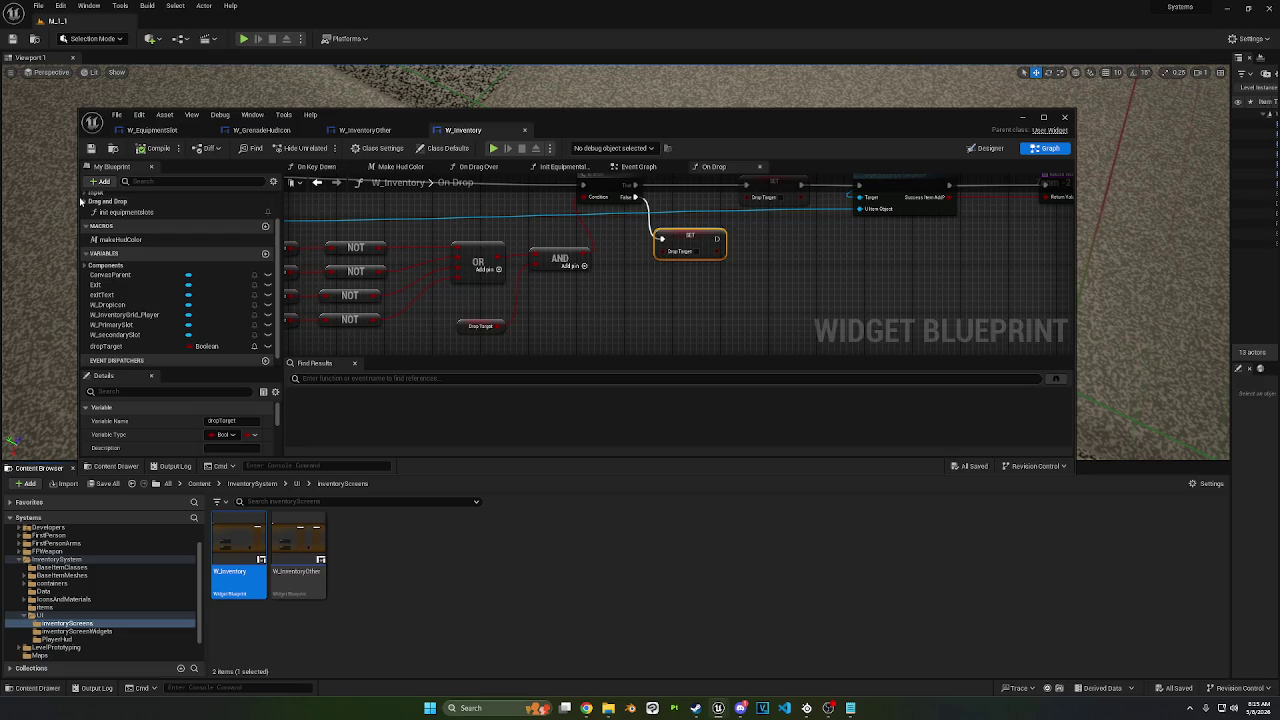
Step: Open W_Inventory's OnDragOver function graph from the Drag and Drop category and start a playtest
left_click(86, 203)
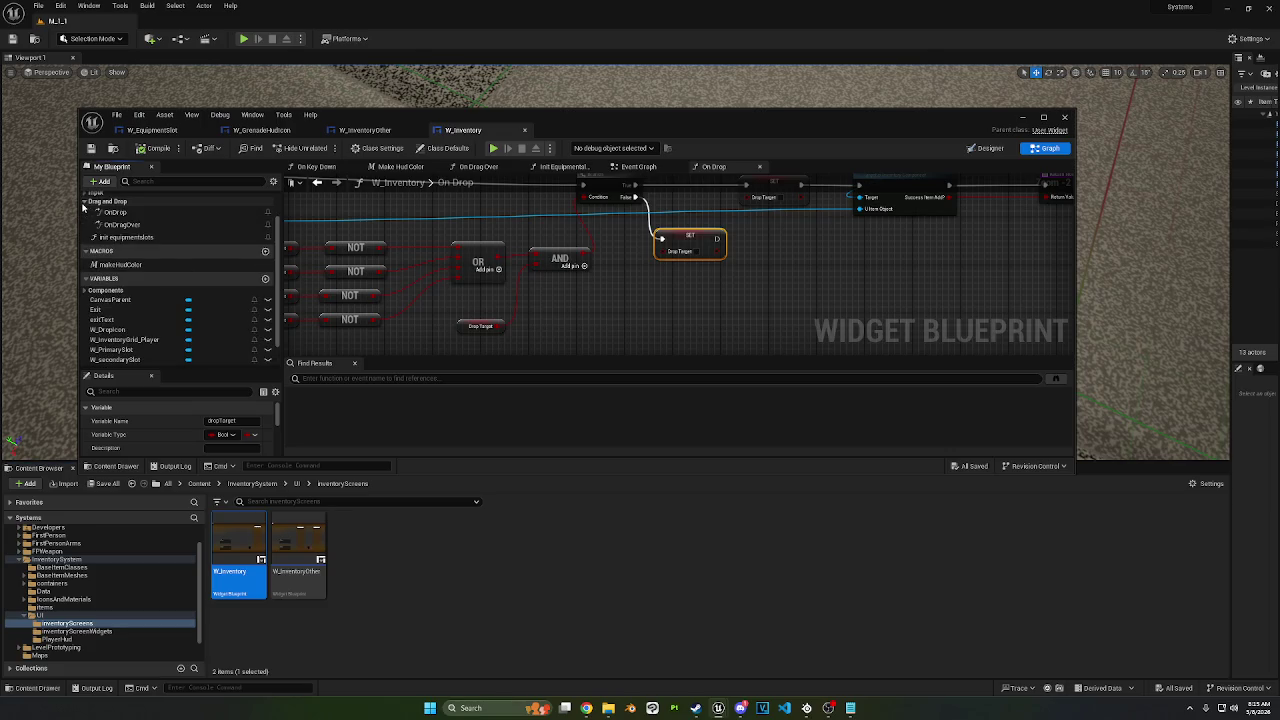
left_click(122, 224)
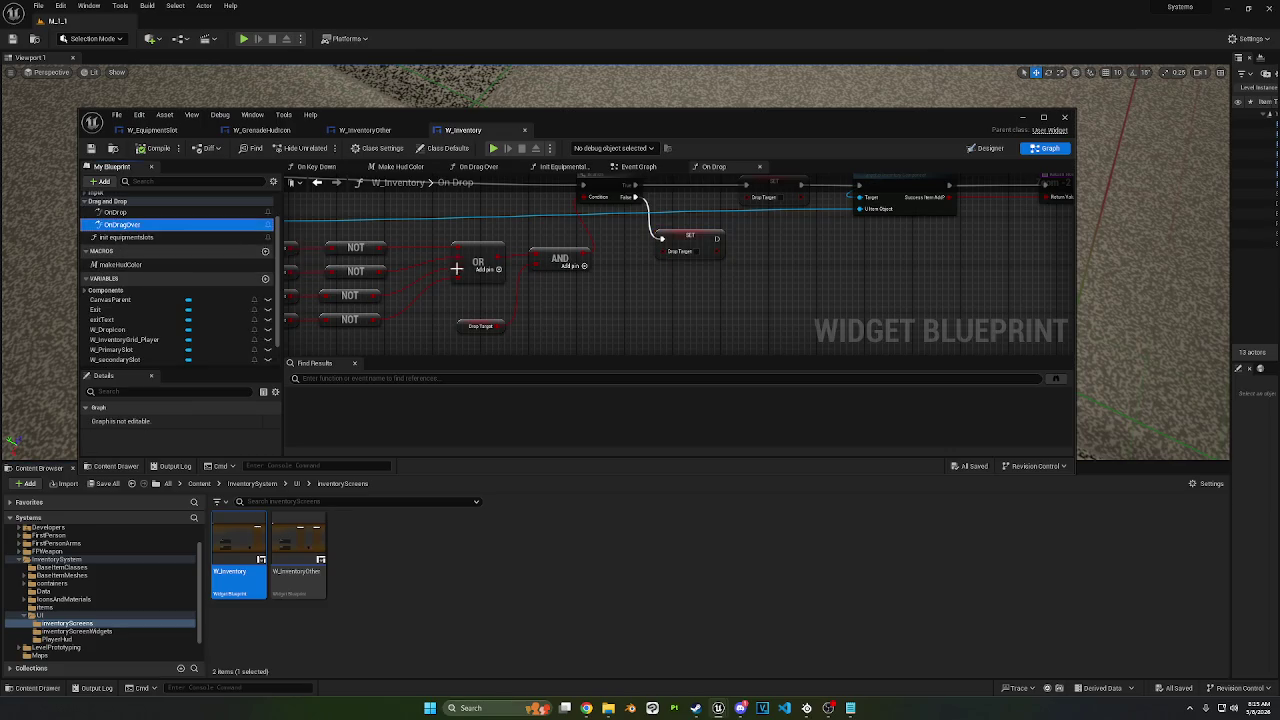
double_click(100, 225)
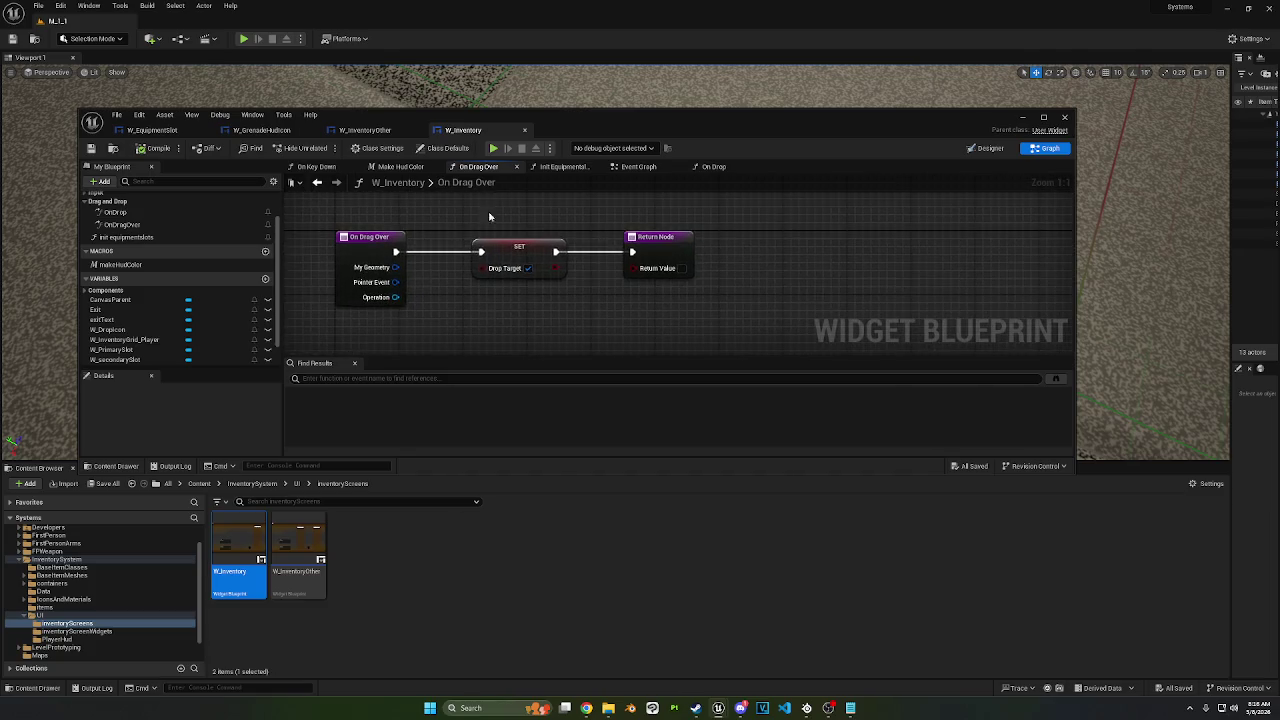
left_click(86, 195)
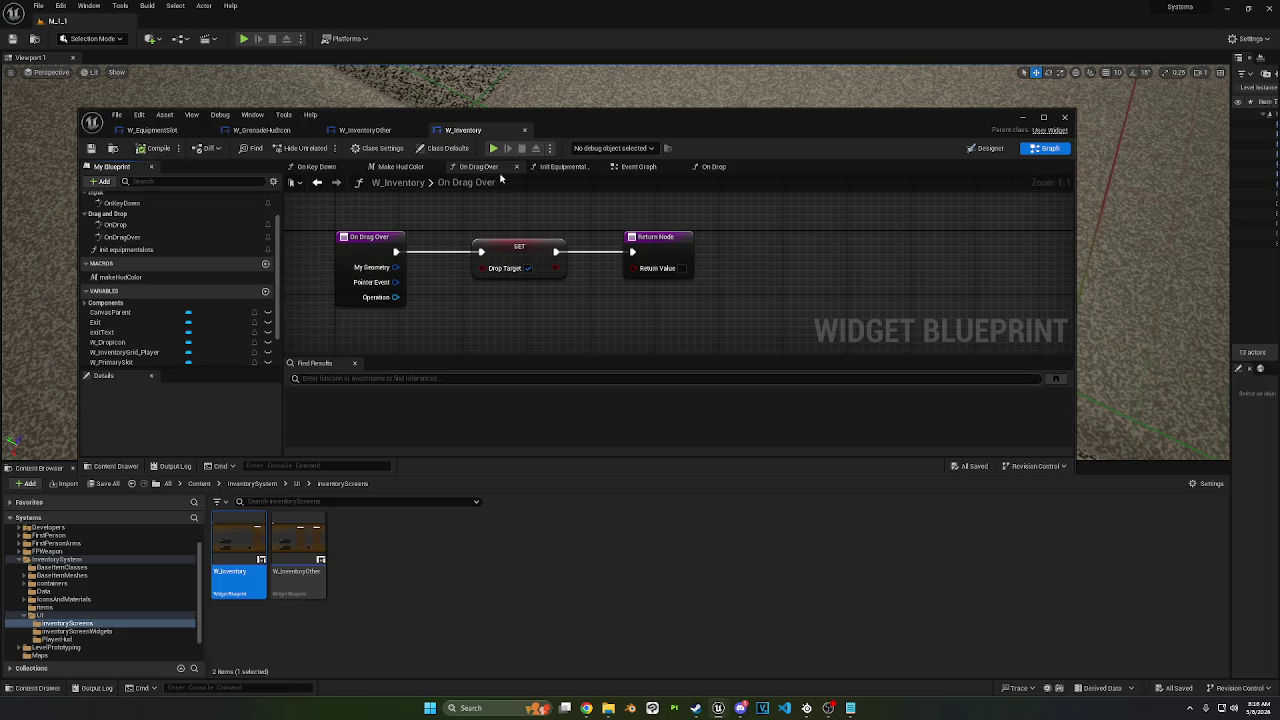
left_click(493, 148)
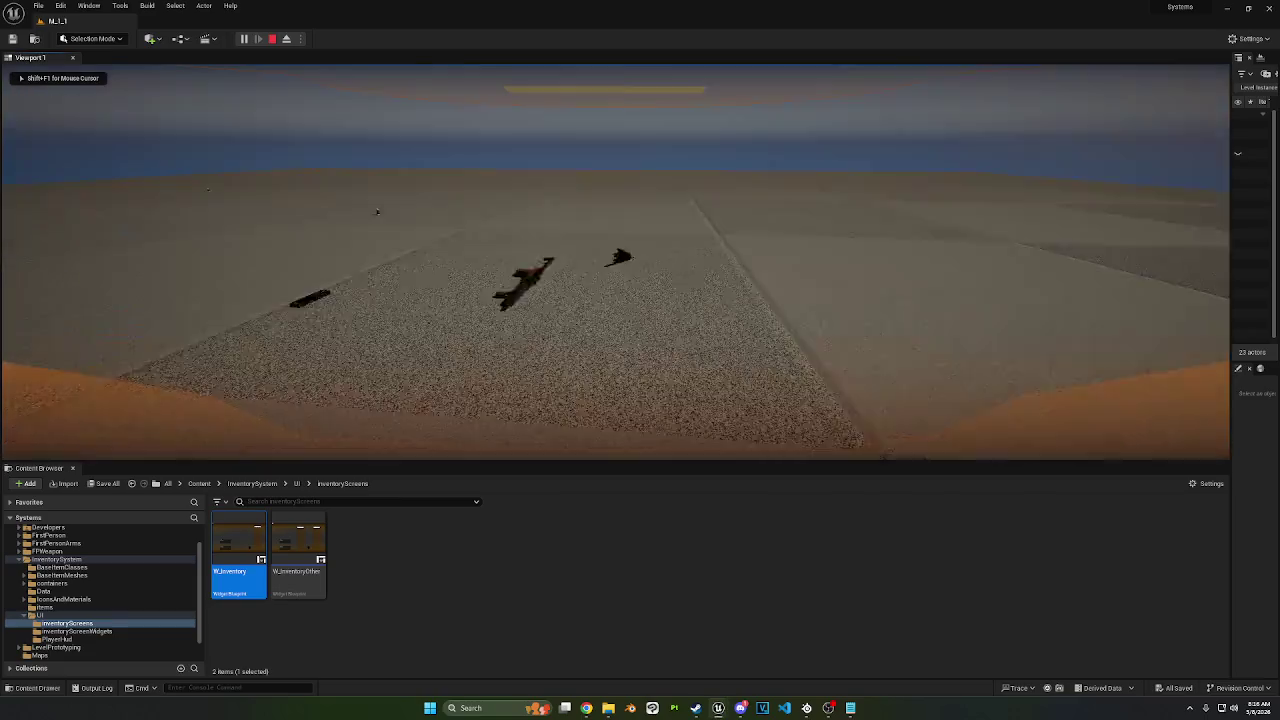
Step: Walk over the weapons, open the inventory with Tab, drag the gun out of the backpack, and stop
key("w")
key("Tab")
mouse_move(1136, 166)
left_mouse_down()
mouse_move(286, 306)
mouse_move(548, 306)
mouse_move(288, 318)
mouse_move(591, 295)
left_mouse_up()
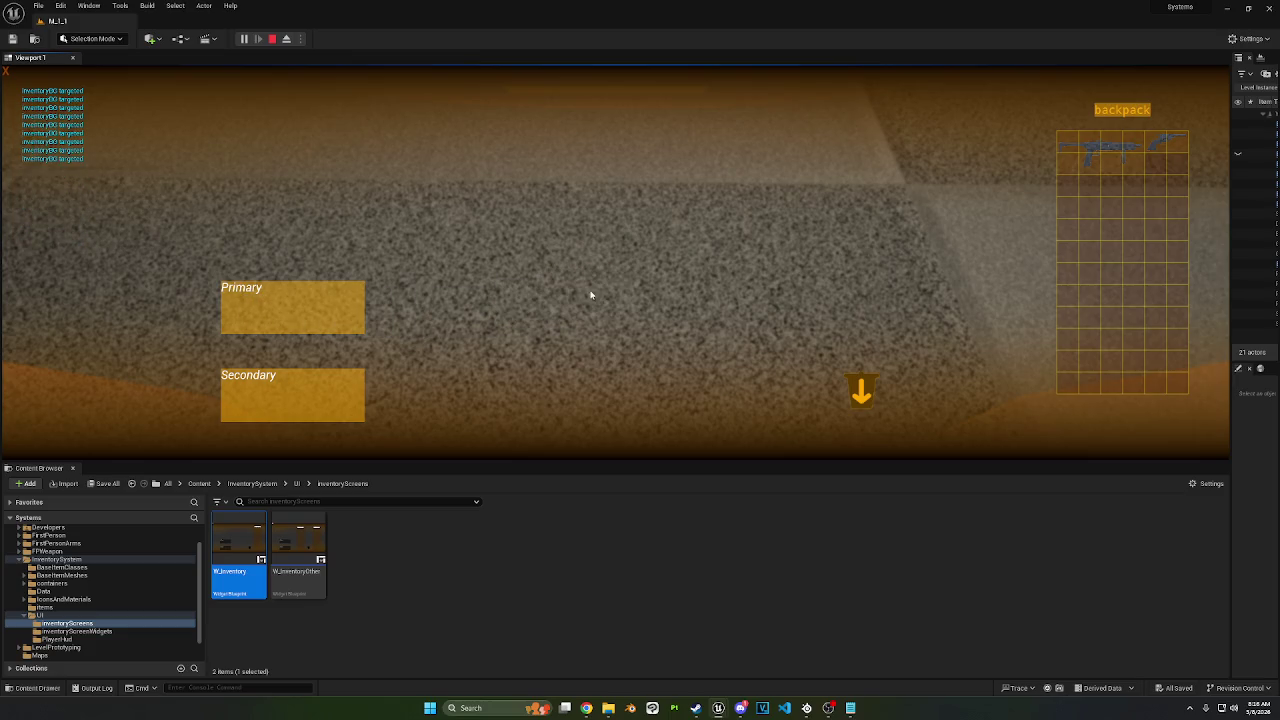
key("Escape")
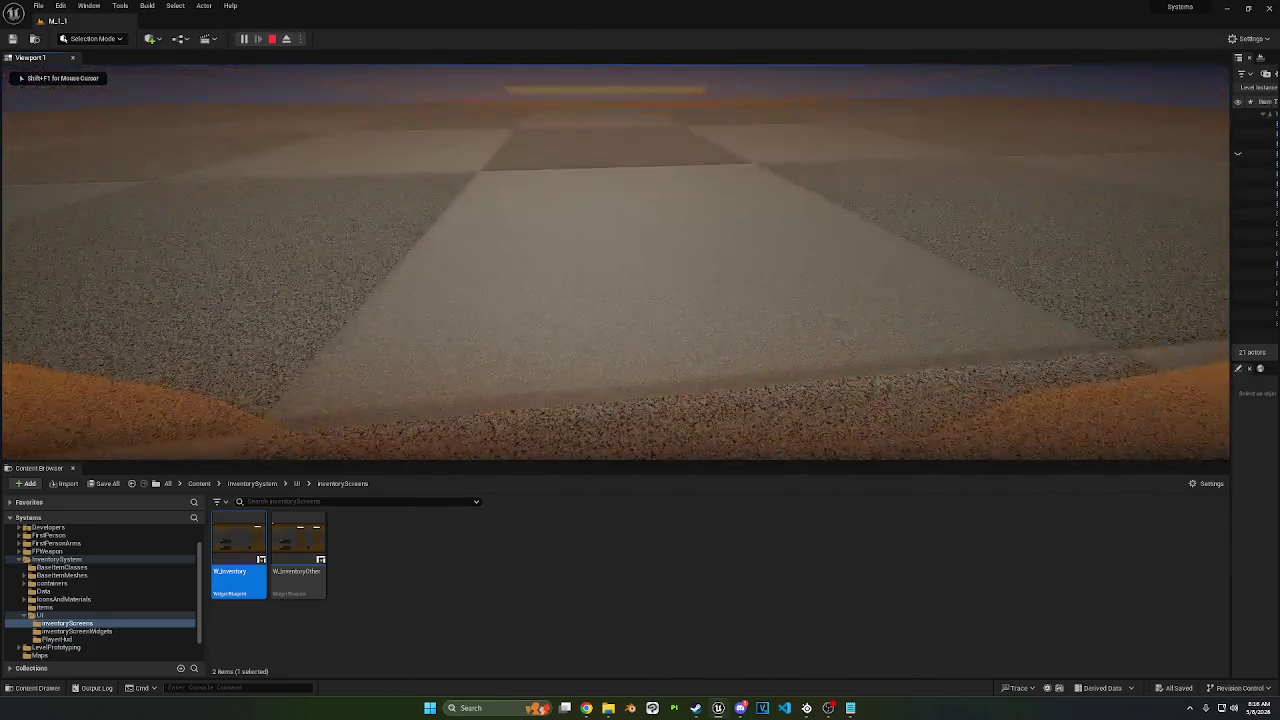
mouse_move(719, 708)
left_click(718, 640)
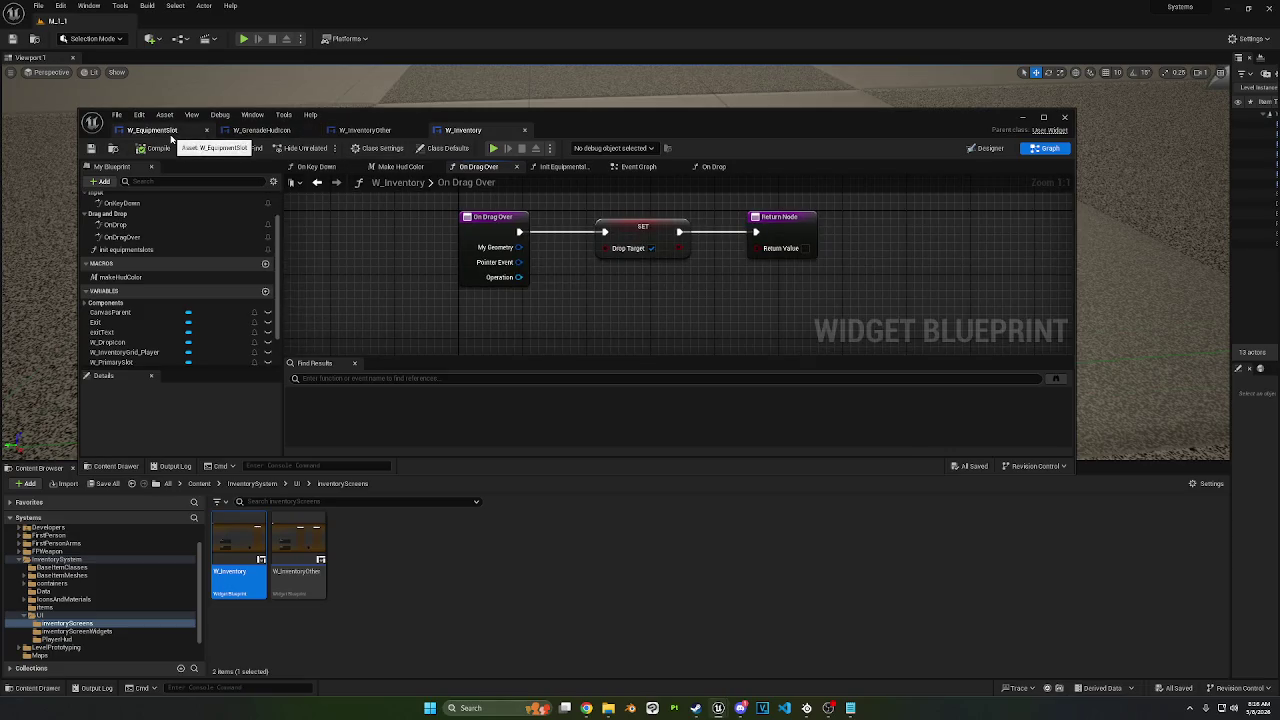
Step: Inspect the CanvasParent variable, then select CanvasParent in the Designer's widget hierarchy
scroll(449, 340, "down", 1)
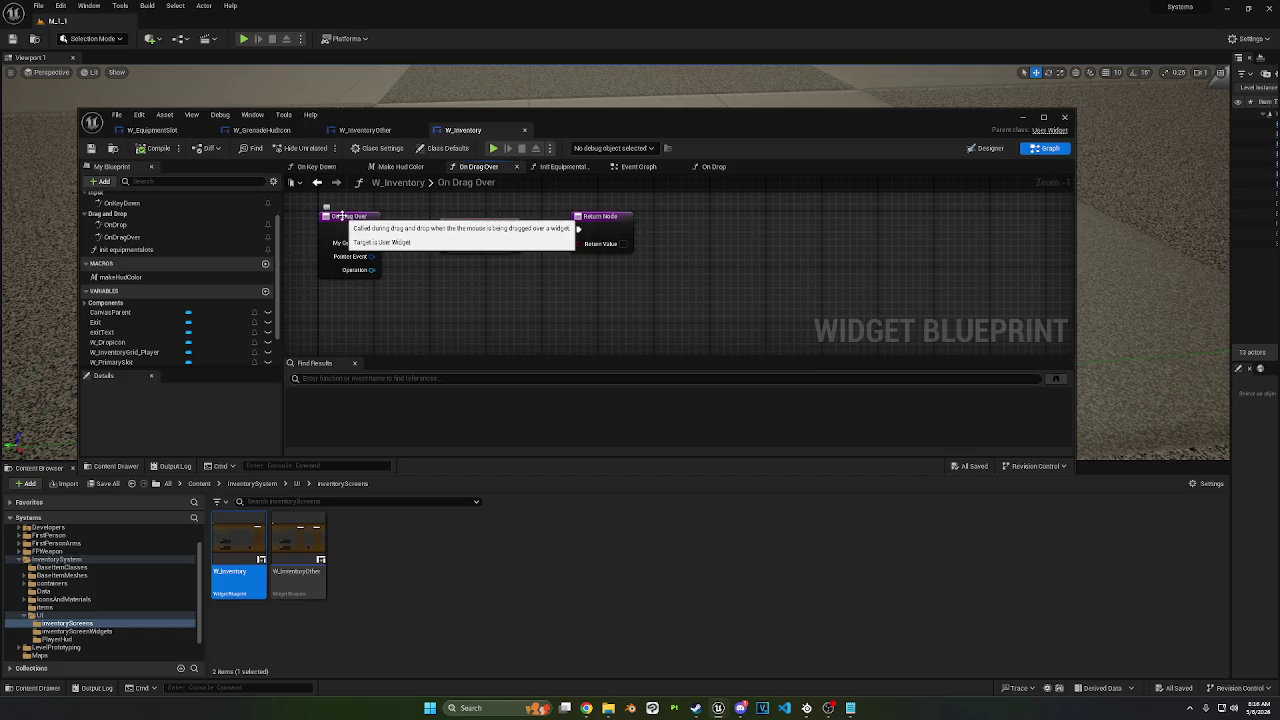
left_click(160, 316)
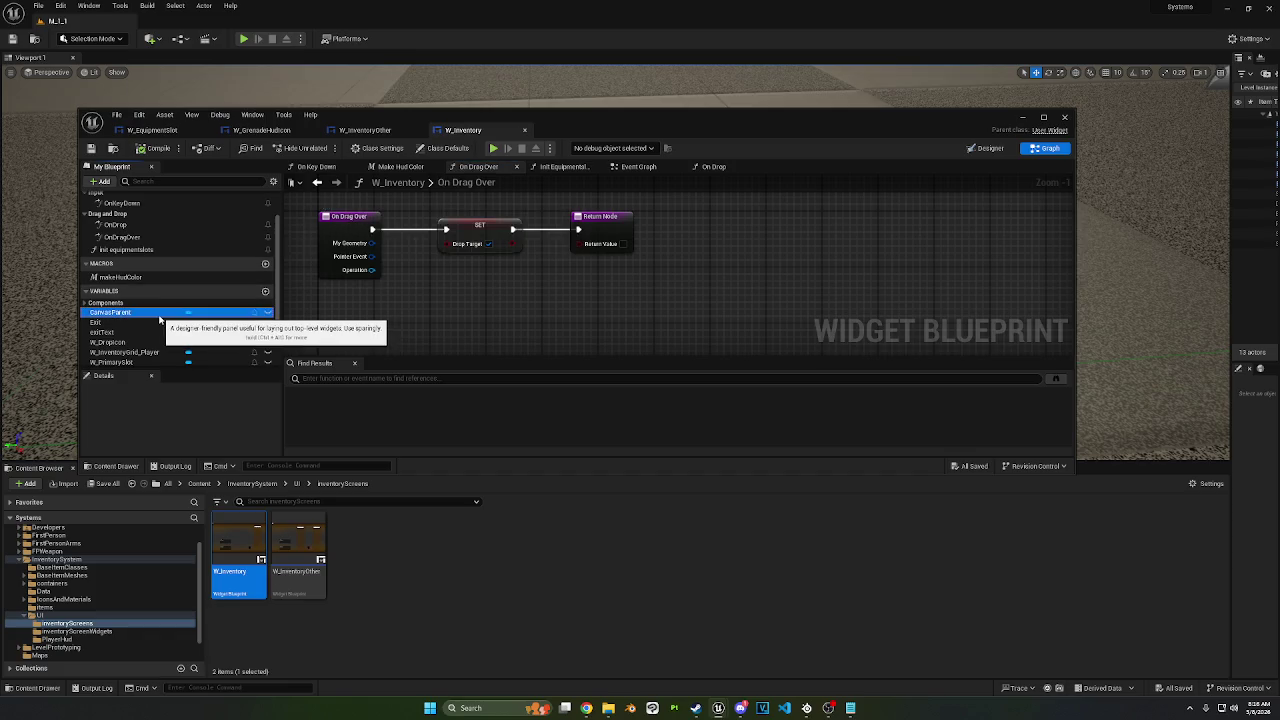
scroll(150, 435, "down", 2)
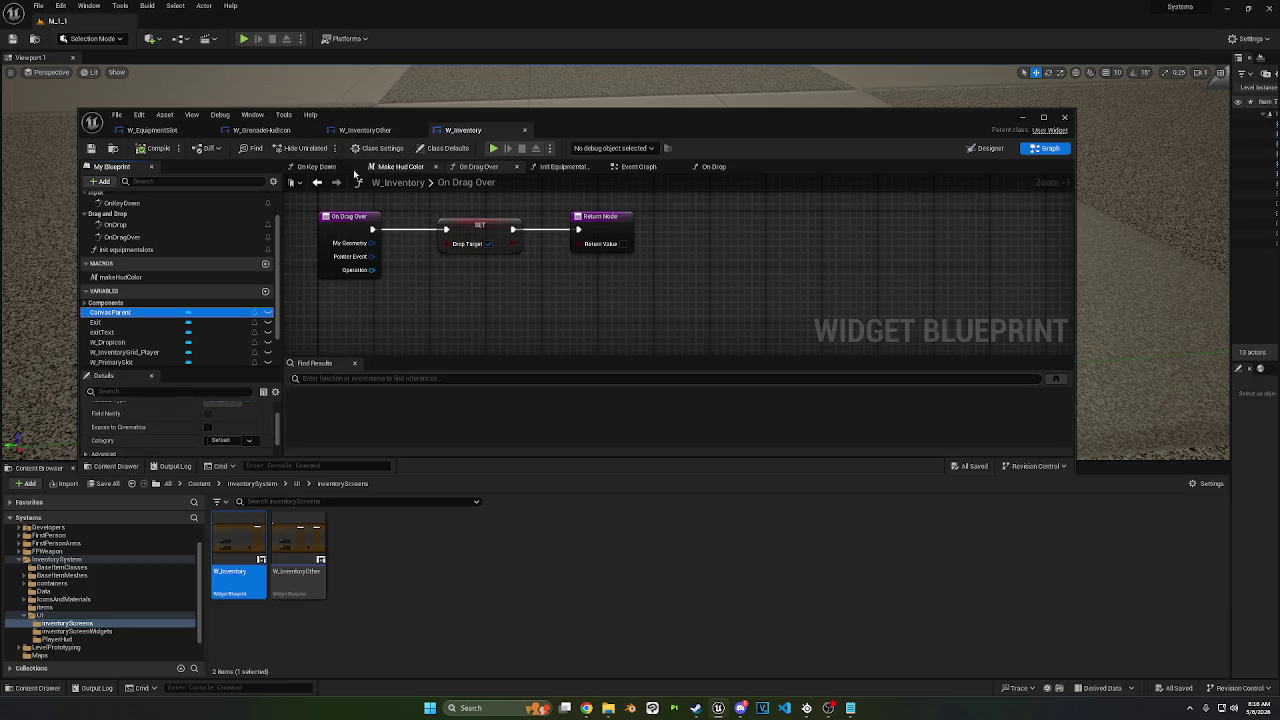
left_click(990, 148)
left_click(122, 350)
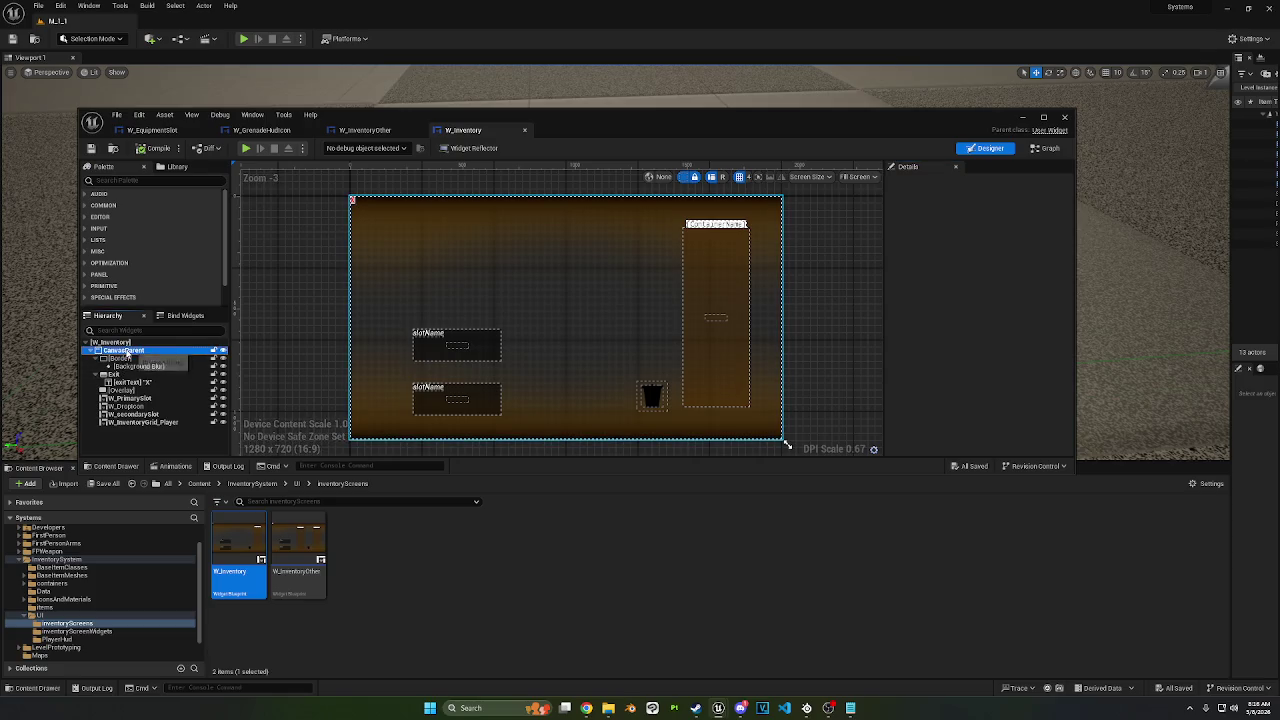
Step: Browse CanvasParent's Visibility options and filter its properties looking for the focus setting
scroll(967, 324, "down", 5)
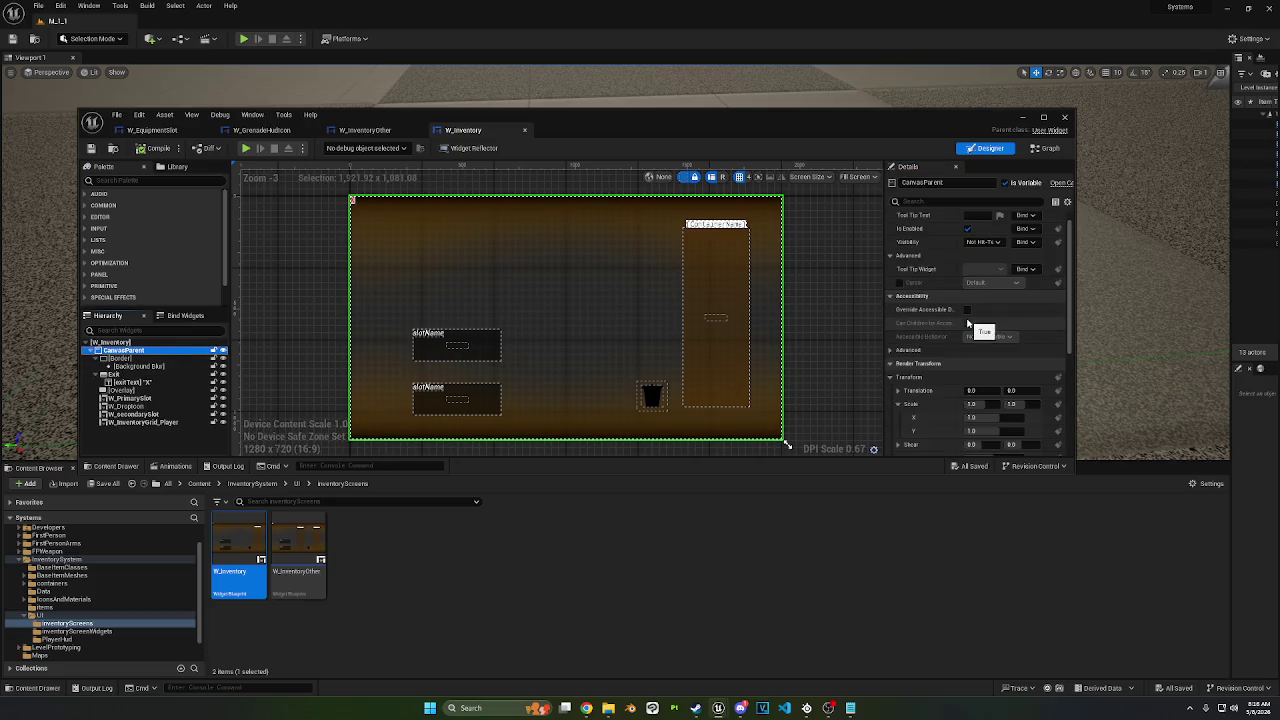
scroll(967, 318, "up", 5)
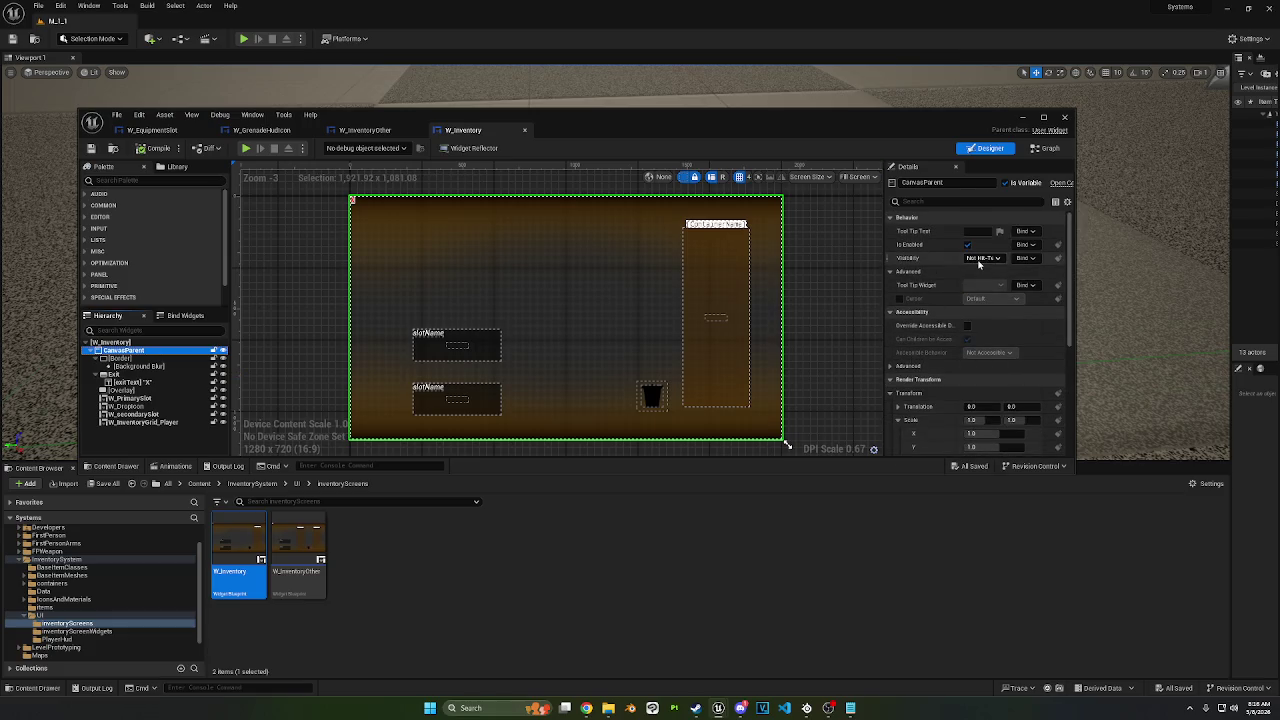
left_click(980, 258)
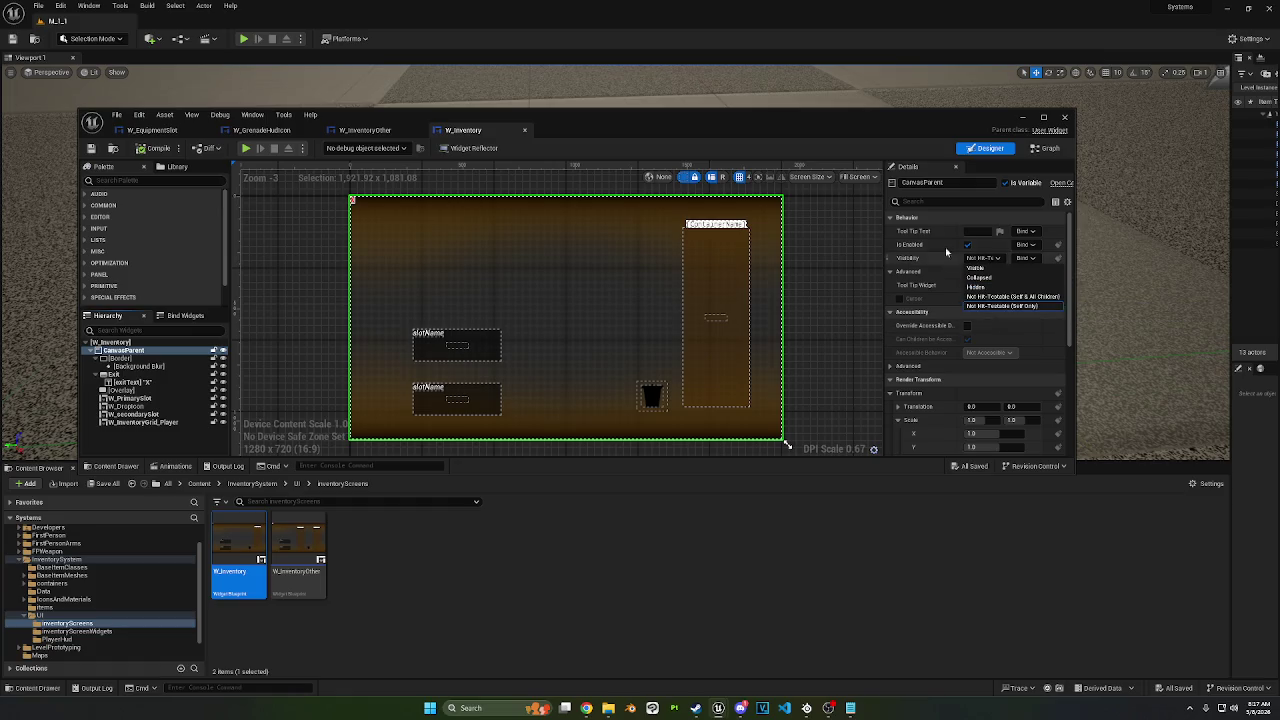
left_click(932, 202)
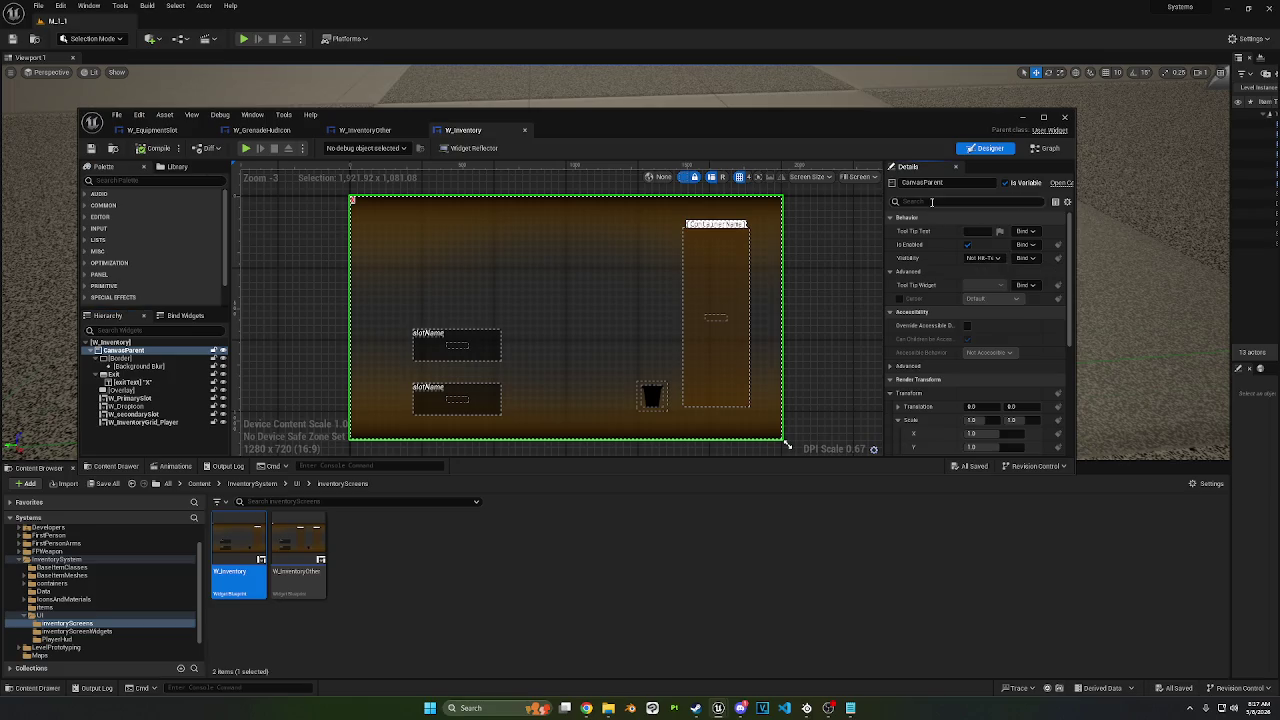
left_click(899, 217)
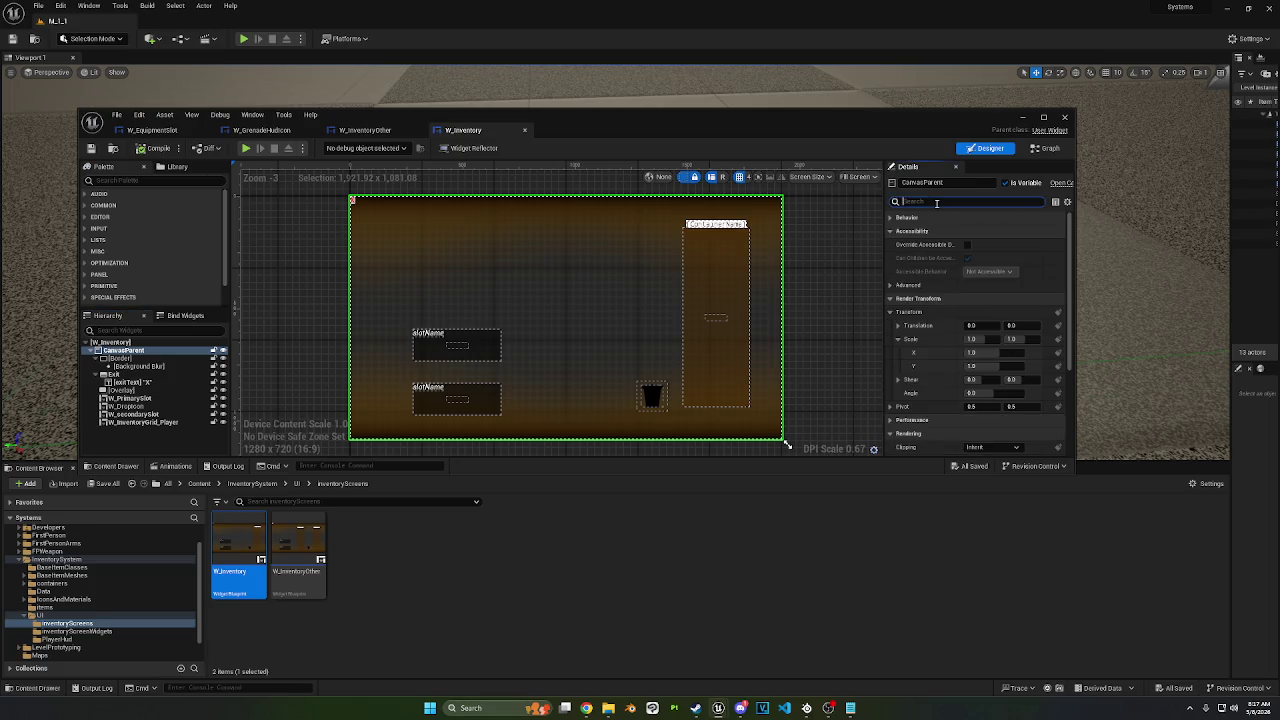
type("ton")
key("BackSpace")
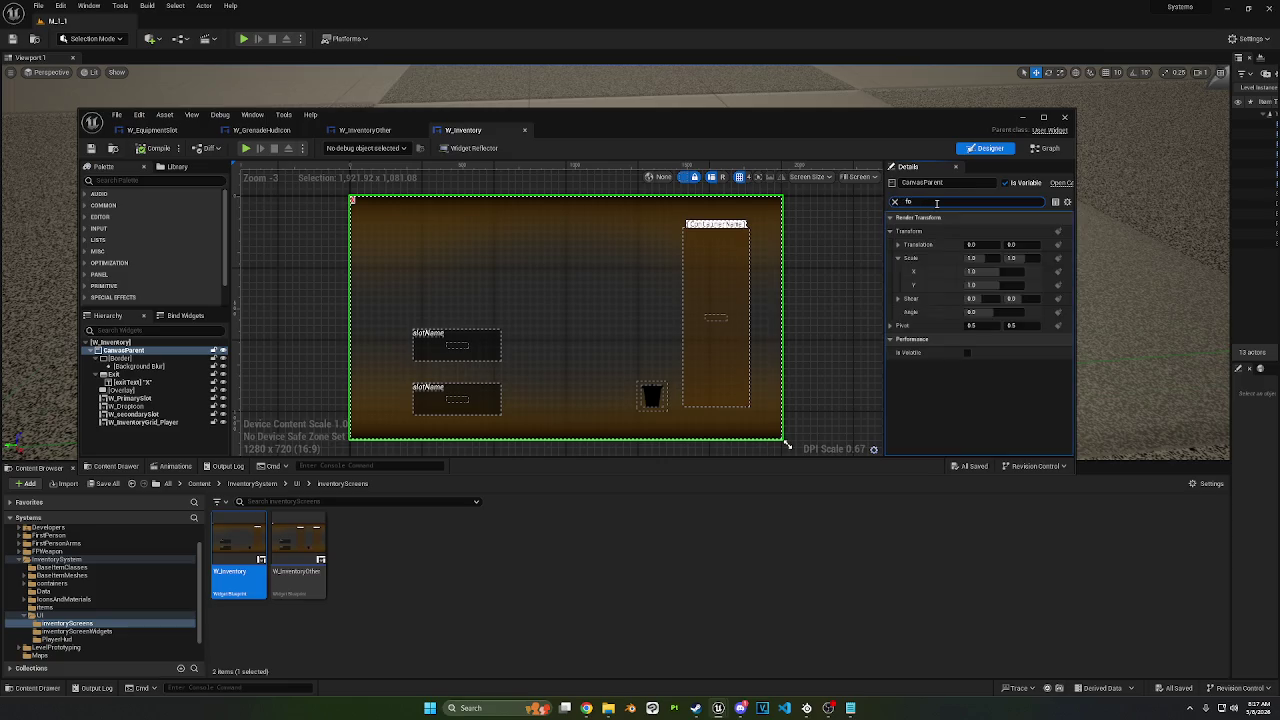
type("c")
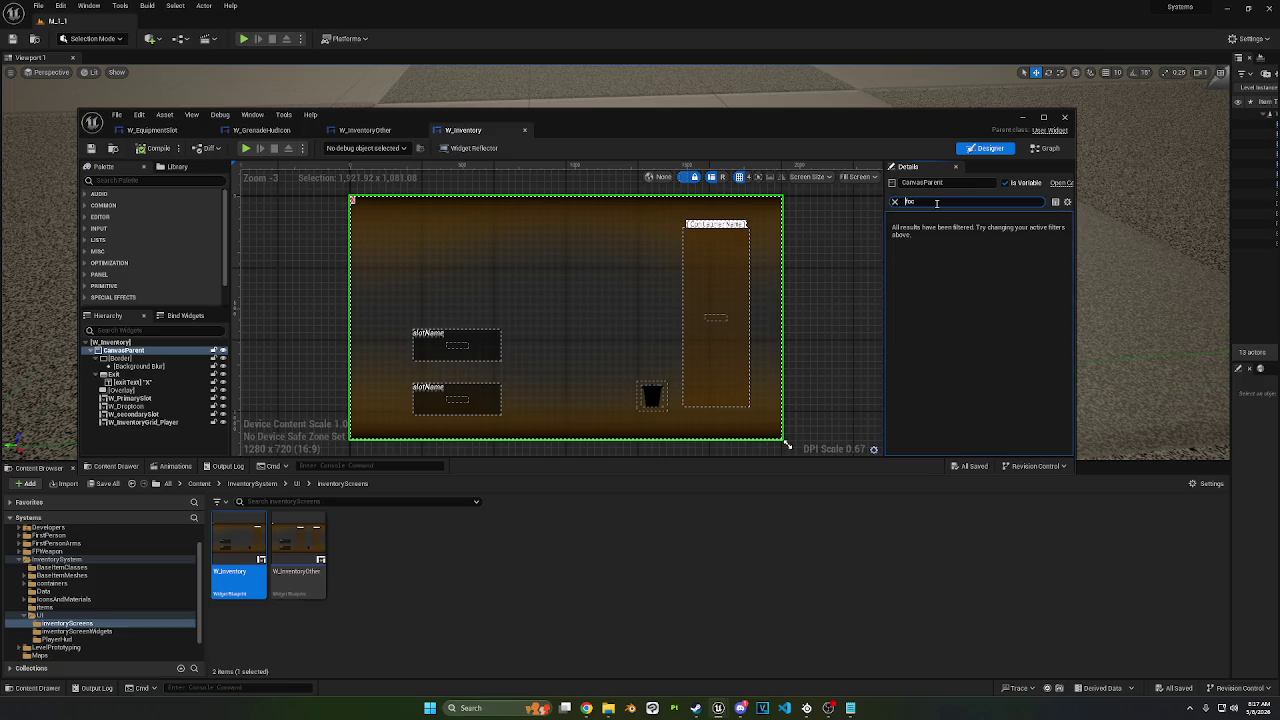
key("BackSpace")
key("BackSpace")
key("BackSpace")
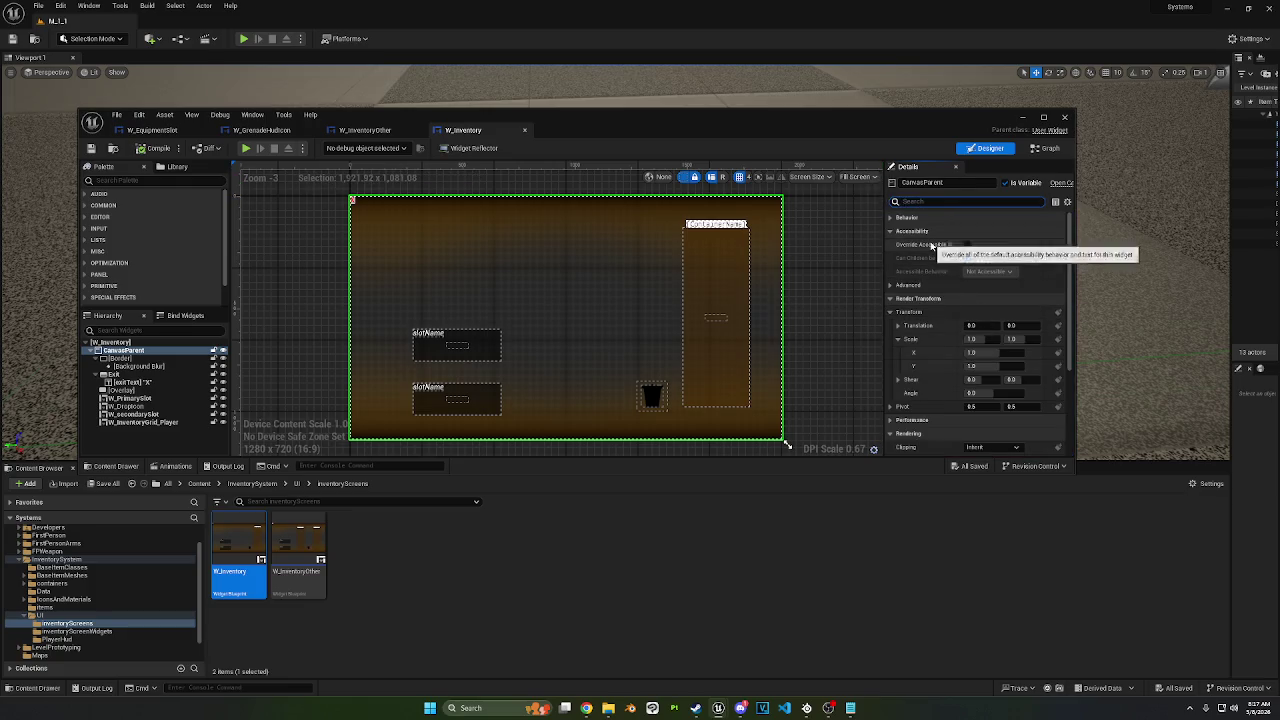
Step: Set CanvasParent's Visibility to Not Hit-Testable (Self & All Children) and minimize the editor
left_click(889, 217)
left_click(983, 258)
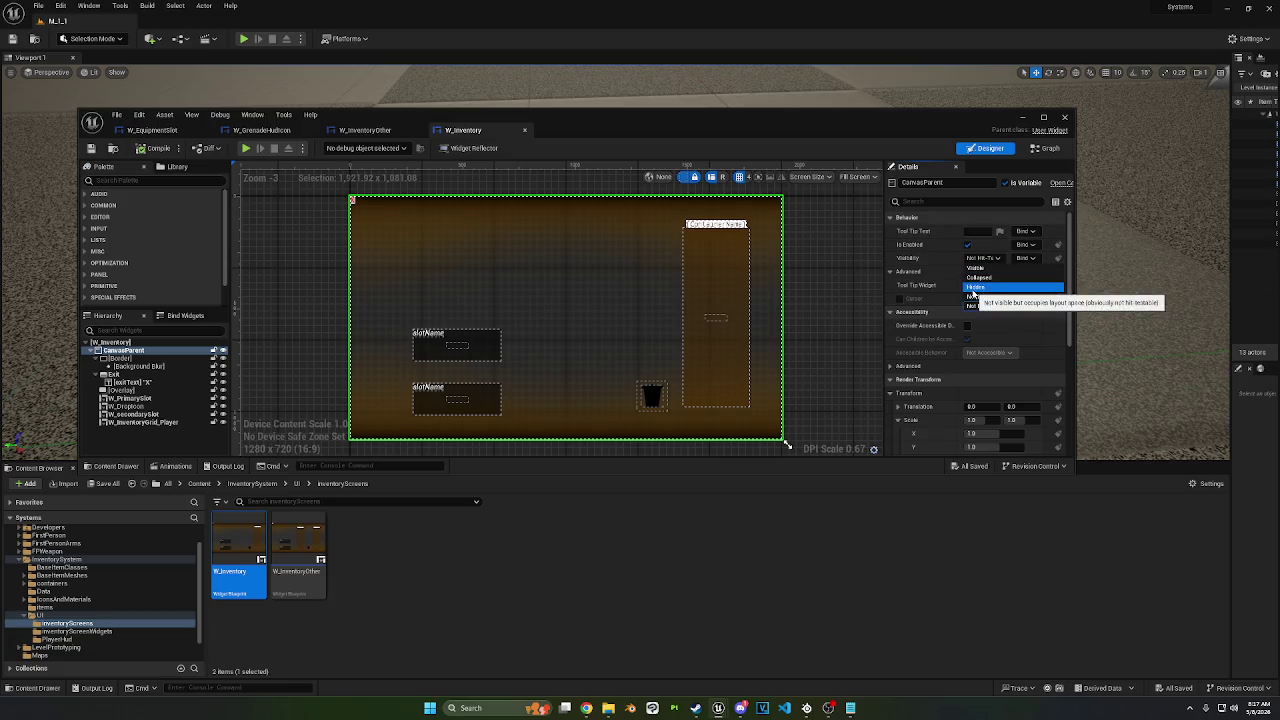
left_click(972, 288)
left_click(974, 258)
left_click(975, 288)
left_click(980, 258)
left_click(1002, 297)
left_click(1020, 118)
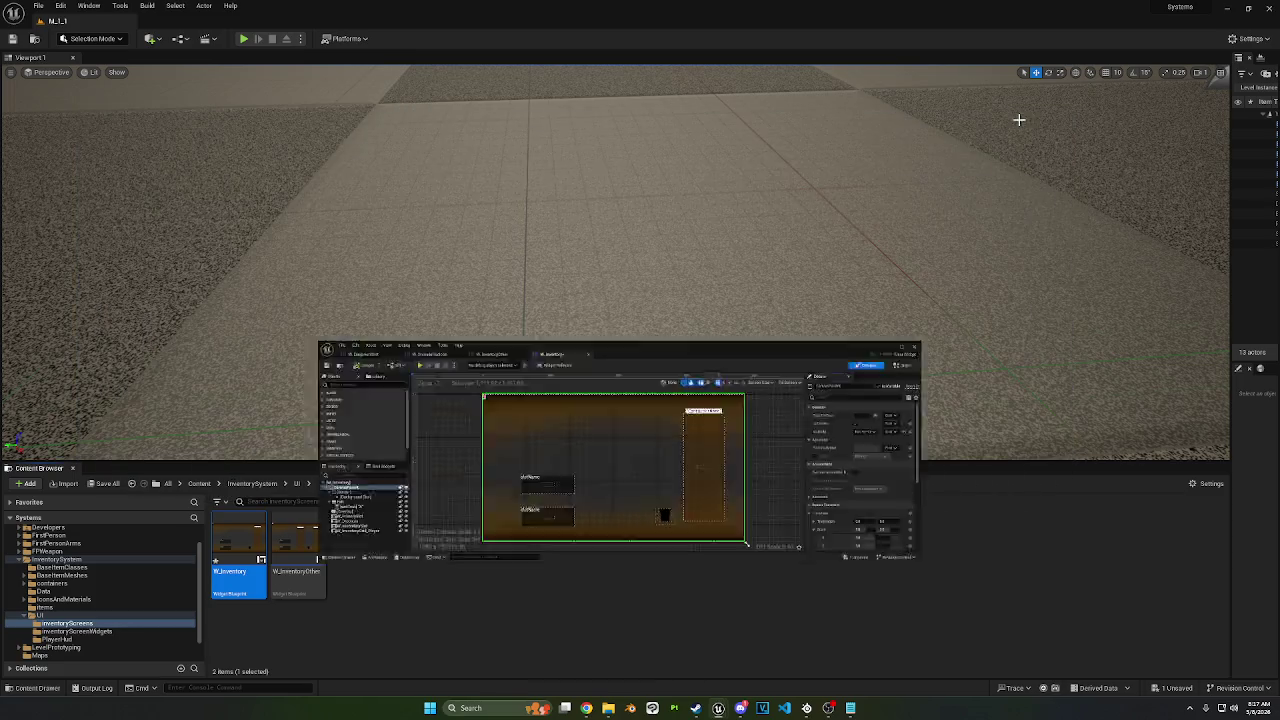
left_click(243, 38)
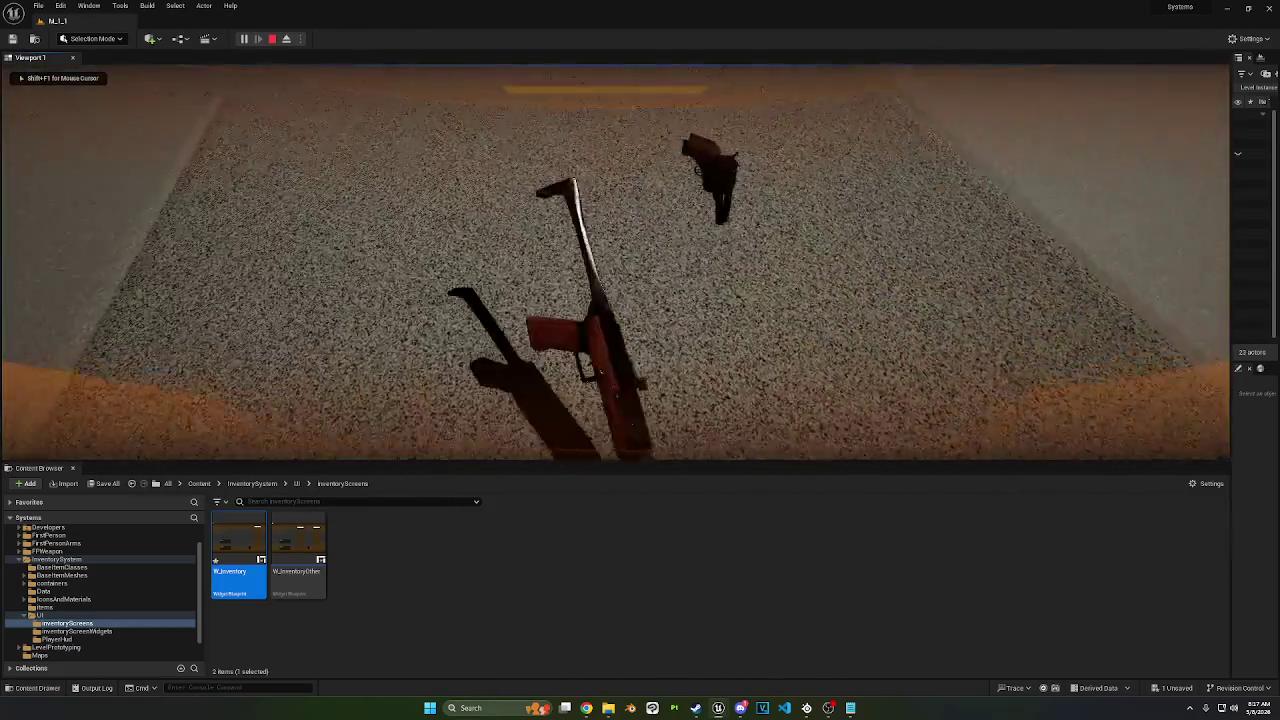
key("Tab")
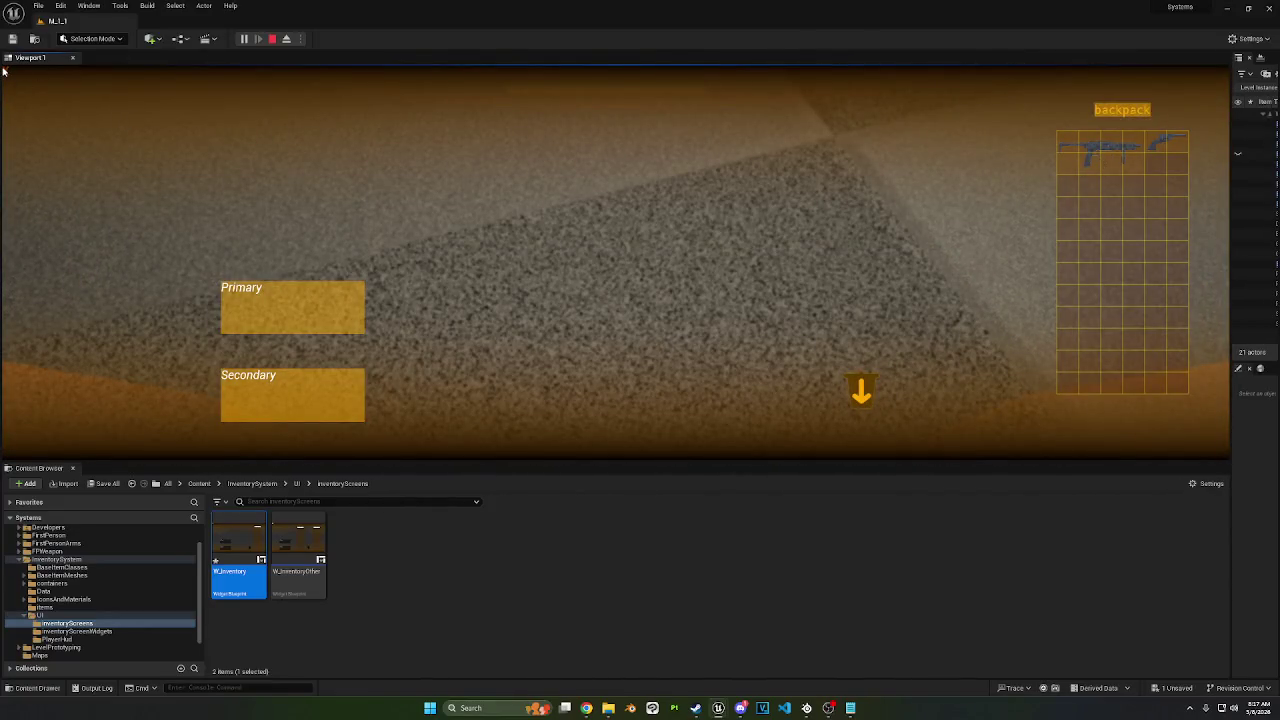
key("Escape")
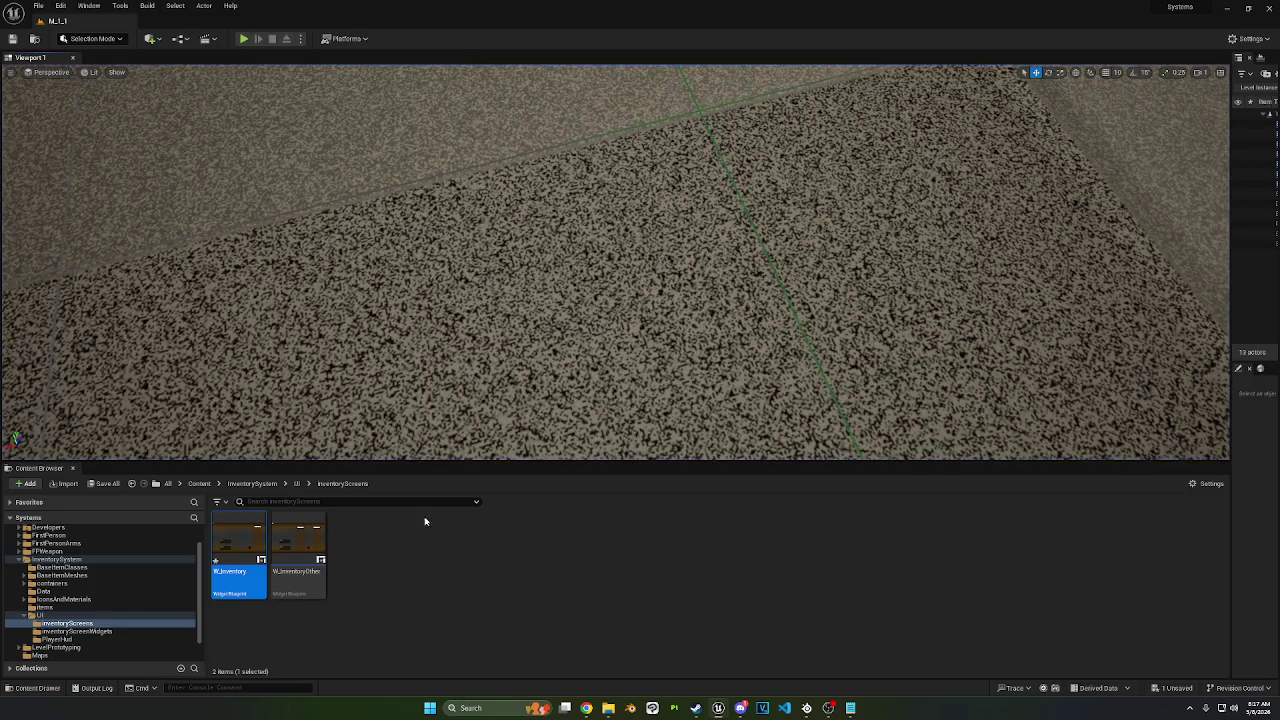
double_click(262, 588)
left_click(983, 258)
Step: Set visibility to Not Hit-Testable (Self Only), save, and make W_PrimarySlot focusable
left_click(1001, 305)
key("ctrl+s")
left_click(120, 399)
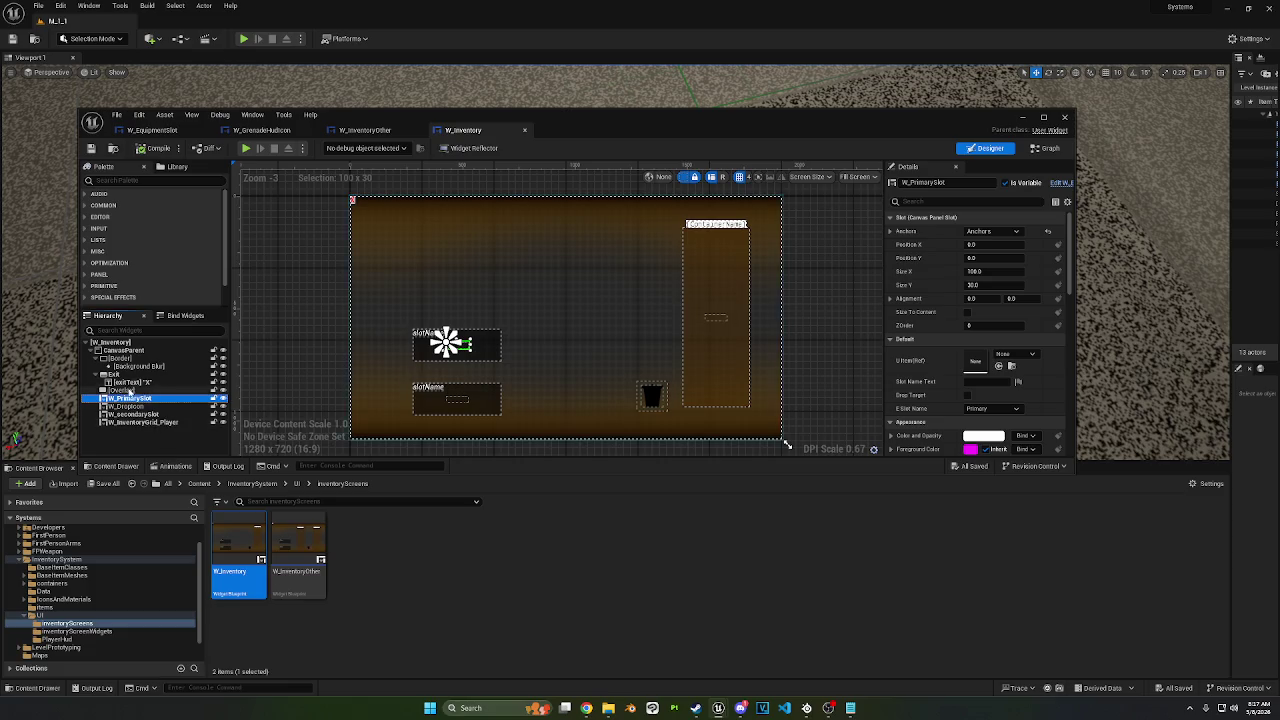
left_click(128, 390)
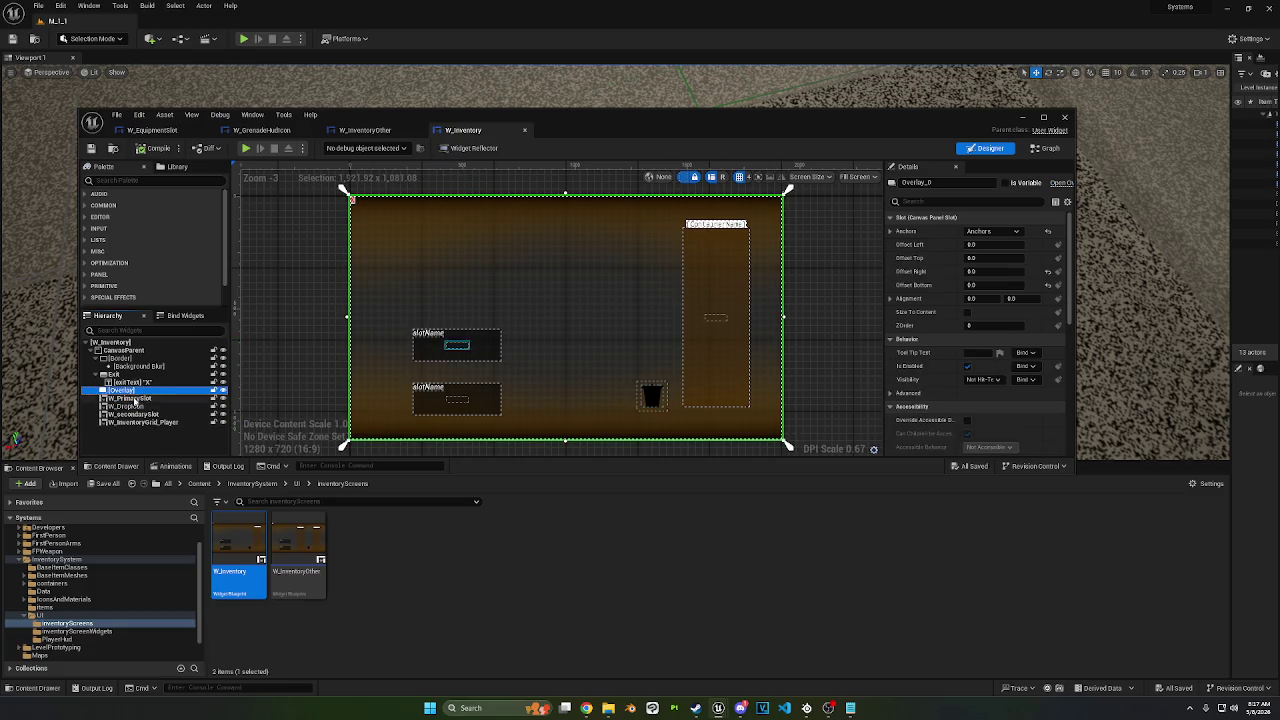
left_click(128, 398)
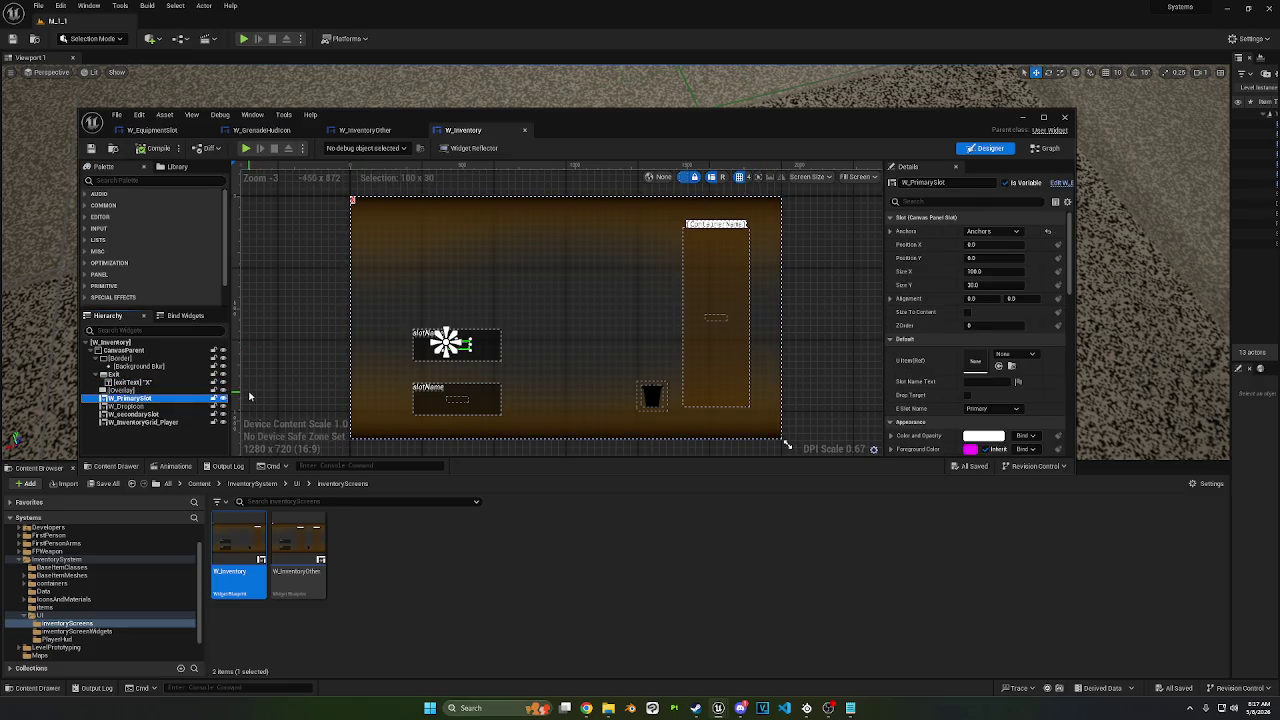
left_click(928, 202)
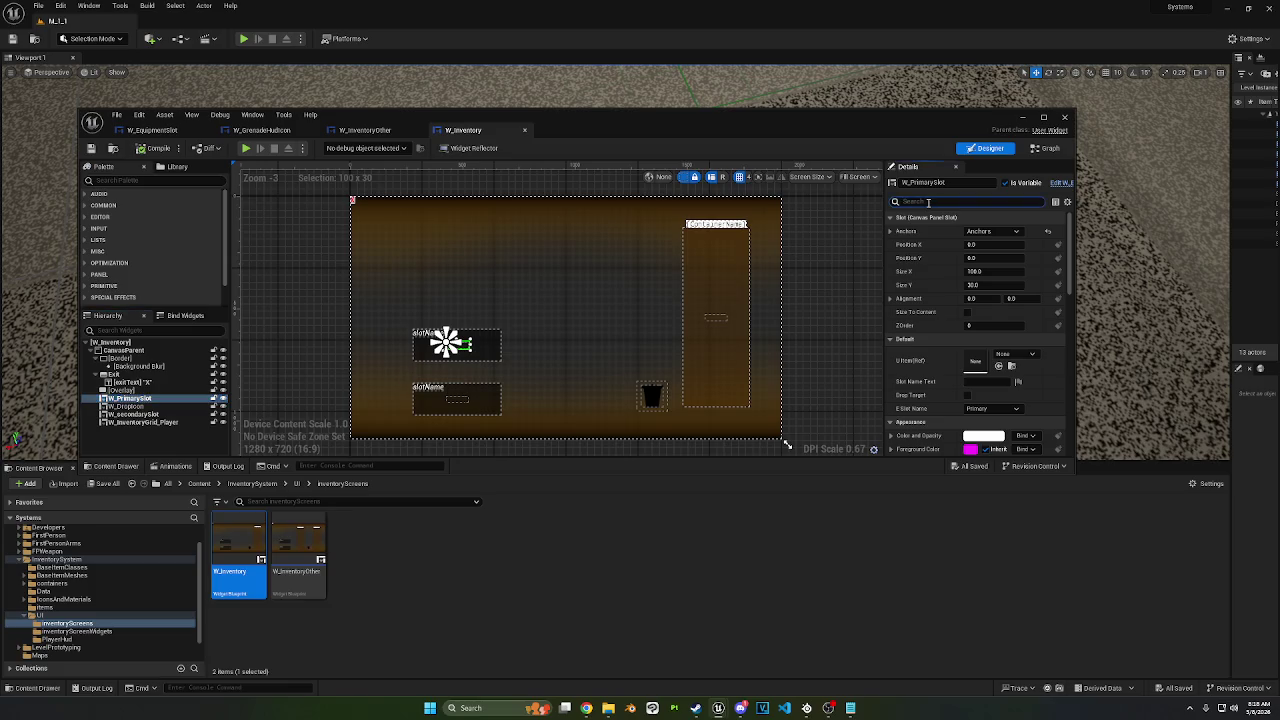
type("focus")
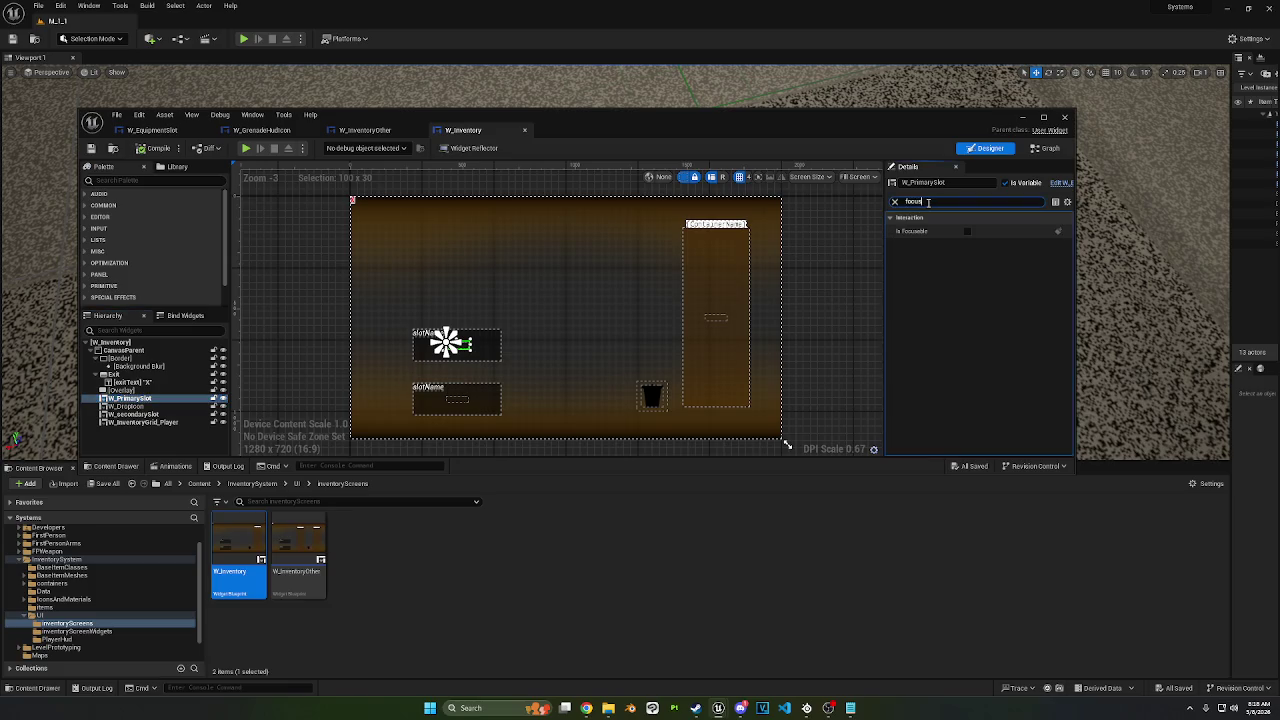
left_click(967, 232)
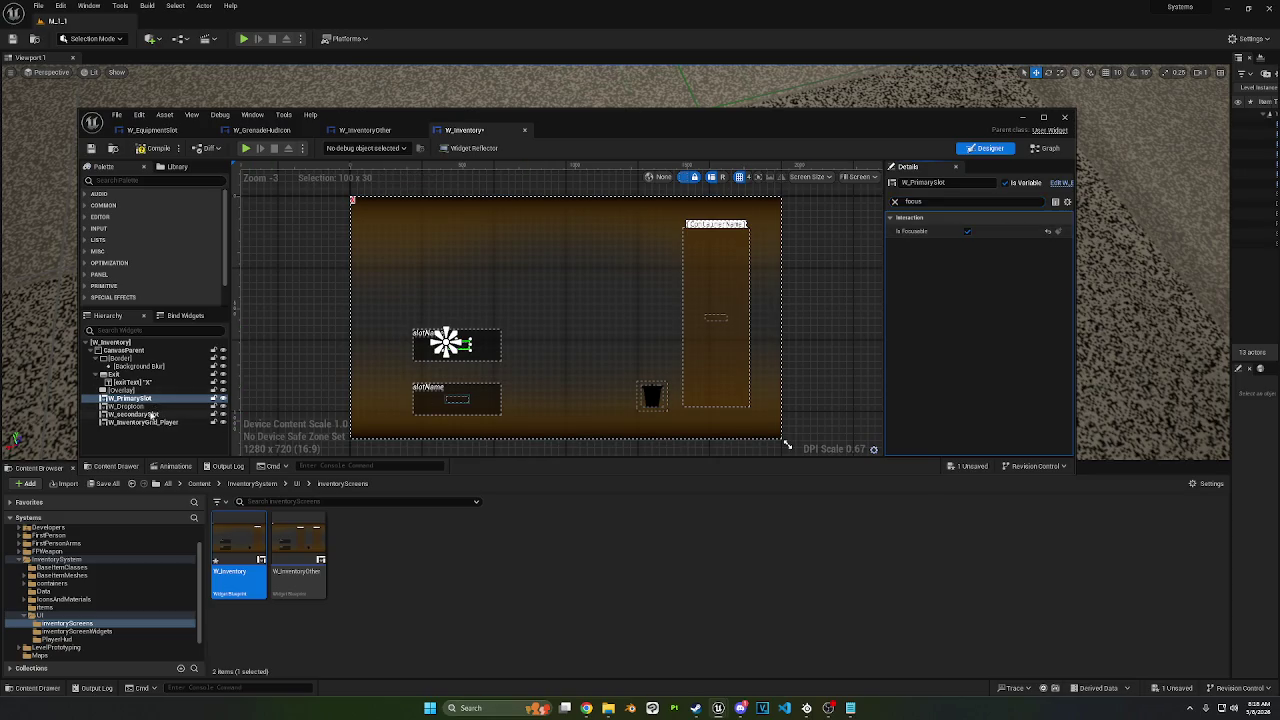
Step: Make W_SecondarySlot and W_DropIcon focusable, compile and save, and start Play
left_click(152, 414)
left_click(967, 231)
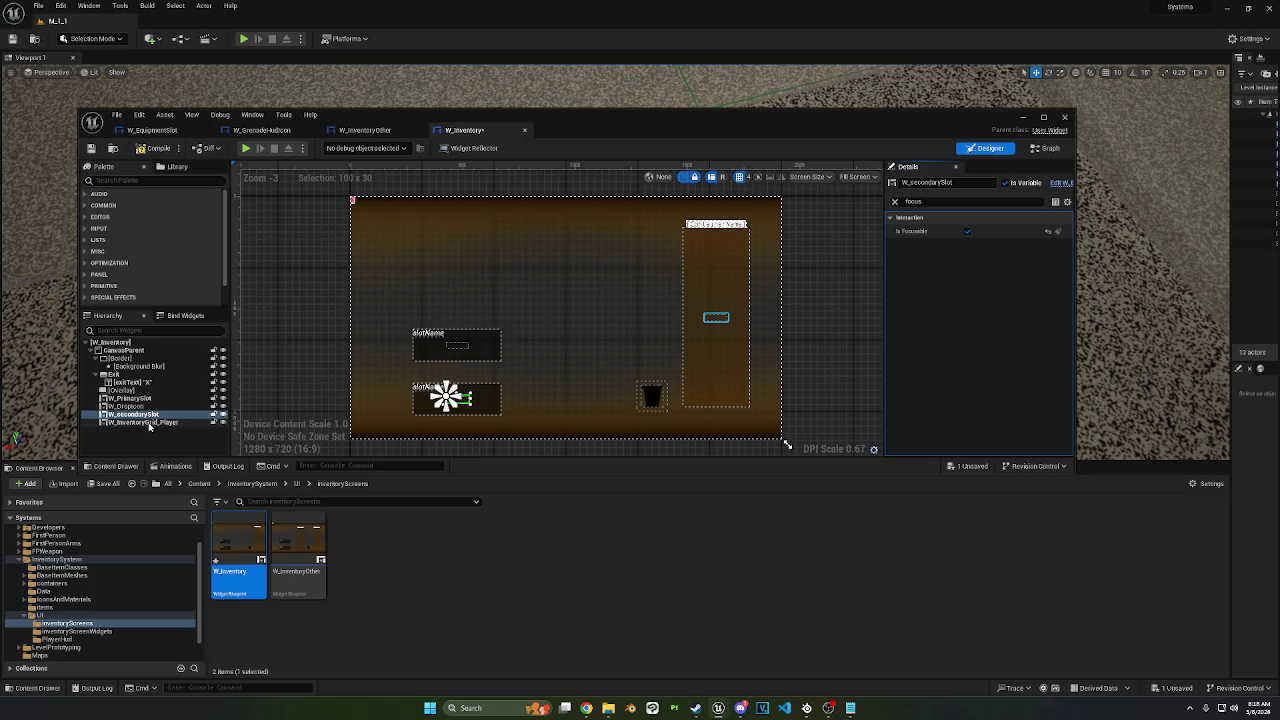
left_click(140, 422)
left_click(967, 231)
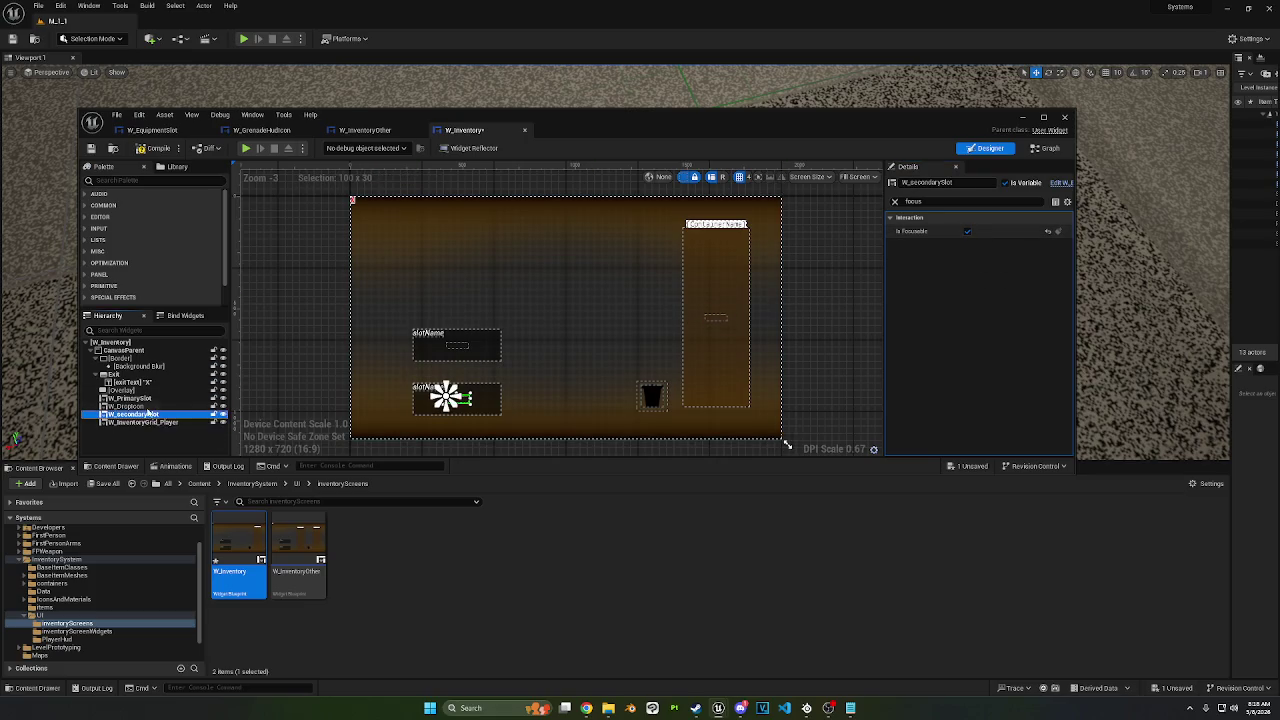
left_click(127, 406)
left_click(967, 231)
key("ctrl+s")
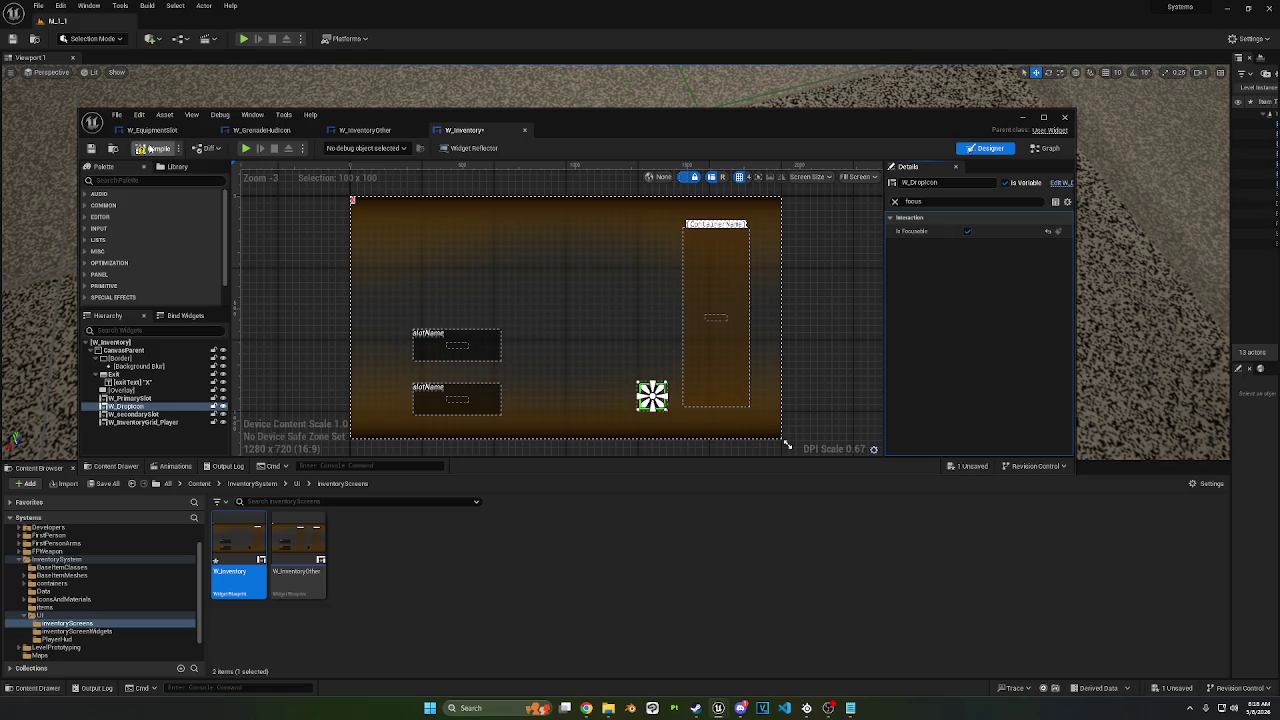
left_click(1027, 118)
left_click(243, 38)
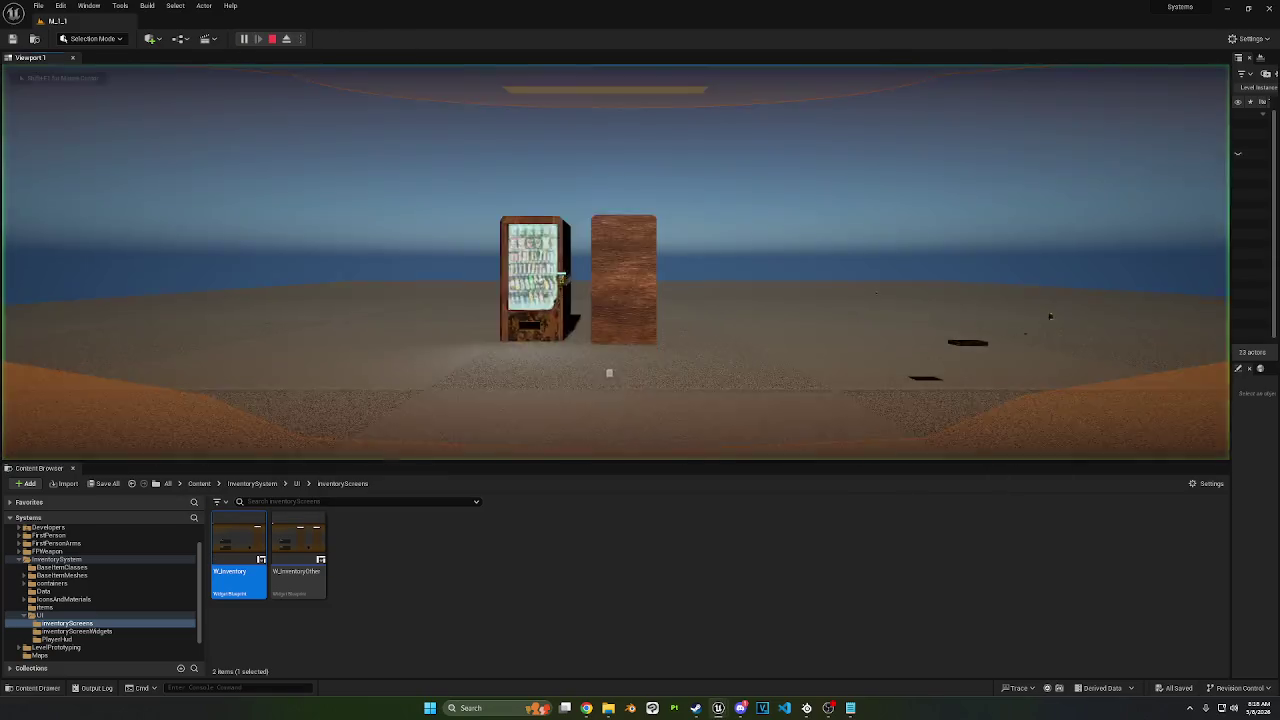
Step: Drag the rifle from the backpack grid into the Primary slot in-game, then stop the session
key("Tab")
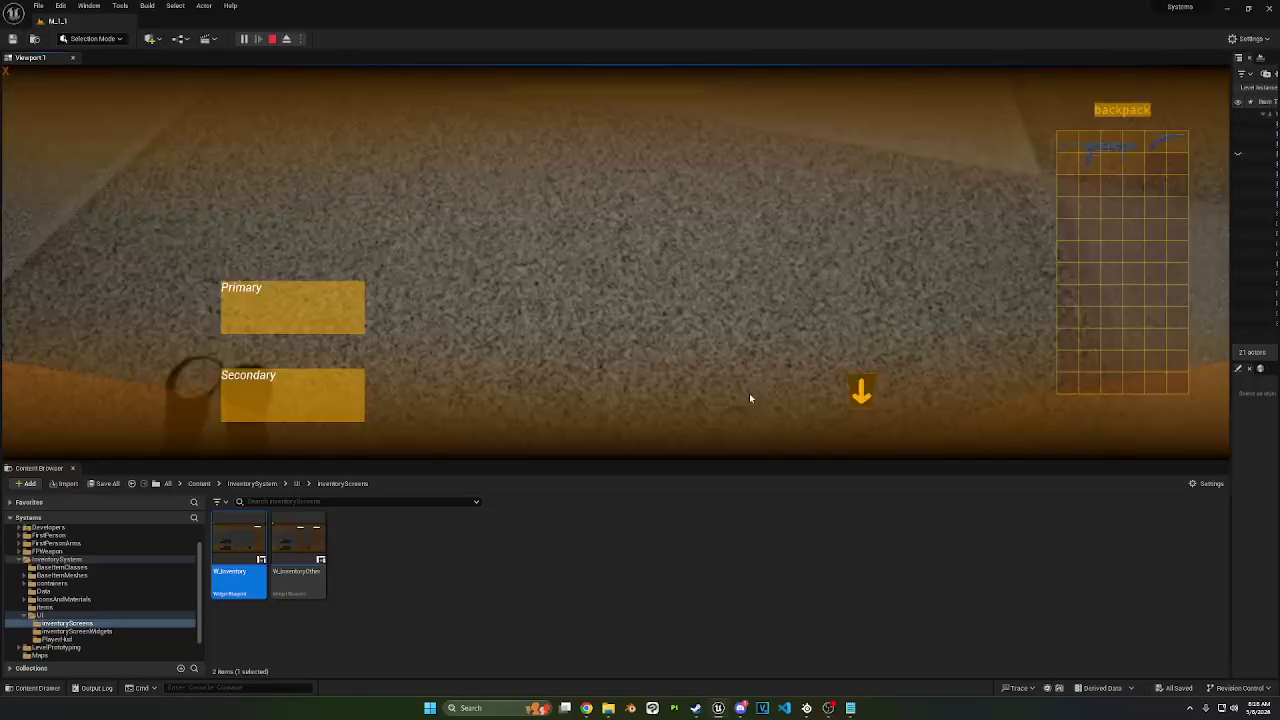
mouse_move(1100, 152)
left_mouse_down()
mouse_move(773, 256)
mouse_move(271, 312)
mouse_move(975, 266)
mouse_move(1140, 228)
mouse_move(488, 193)
mouse_move(290, 297)
left_mouse_up()
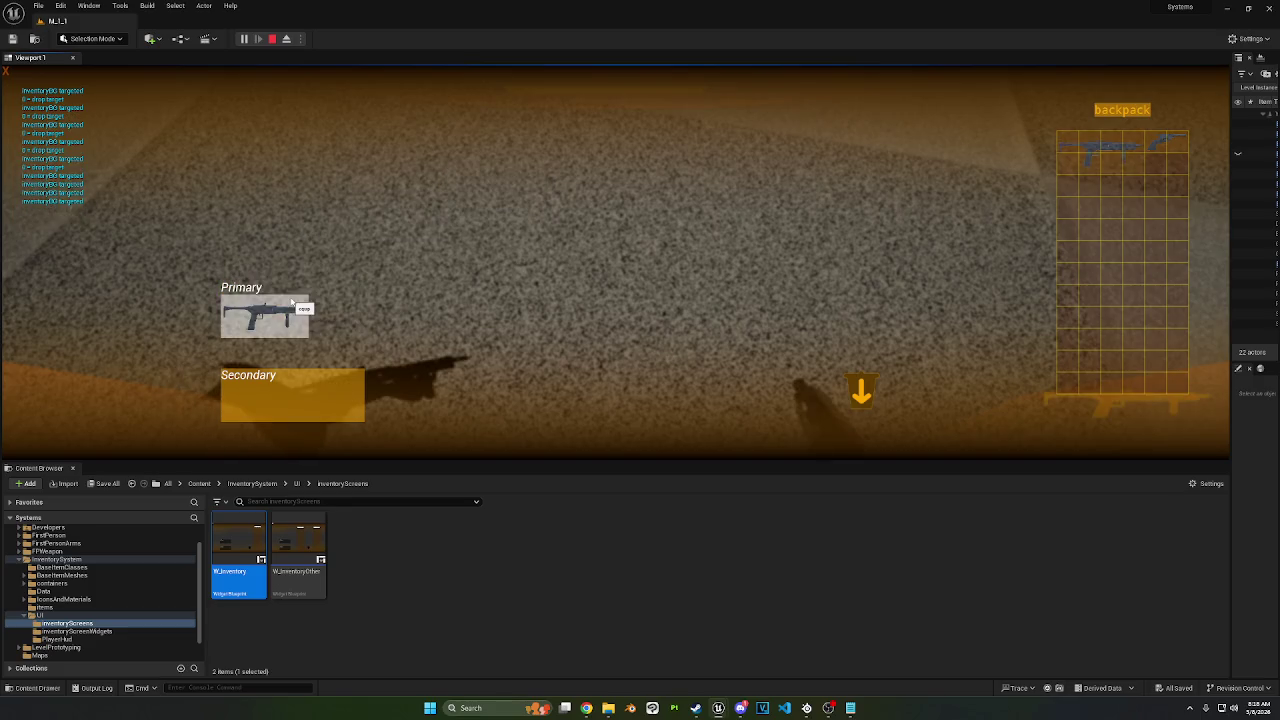
key("Tab")
key("Escape")
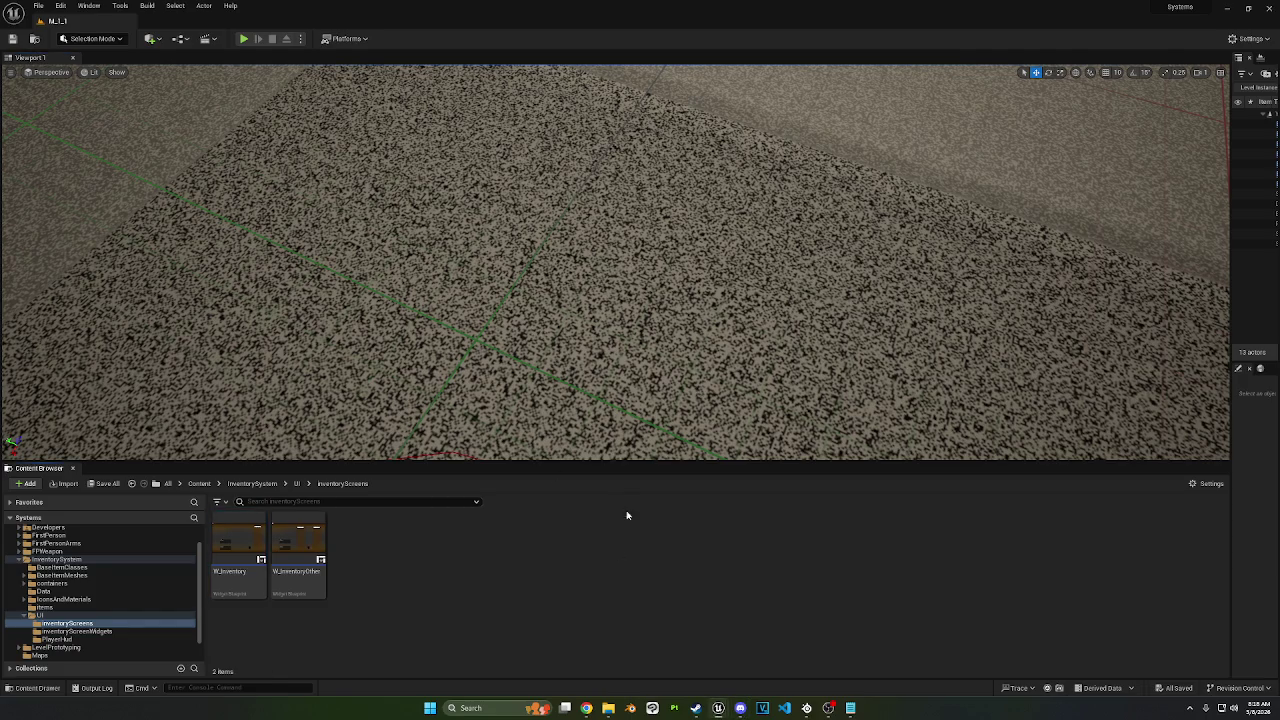
Step: Open W_Inventory's Designer and untick Is Focusable on the root W_Inventory widget
scroll(540, 332, "down", 10)
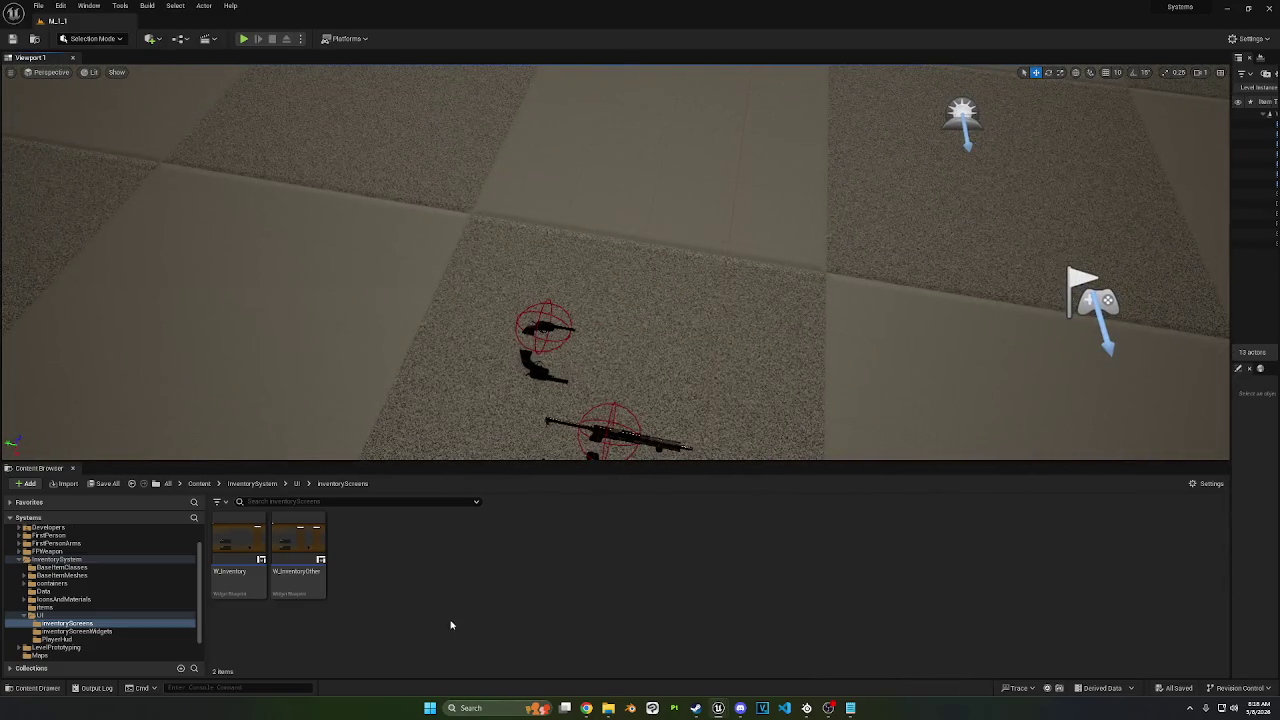
double_click(238, 548)
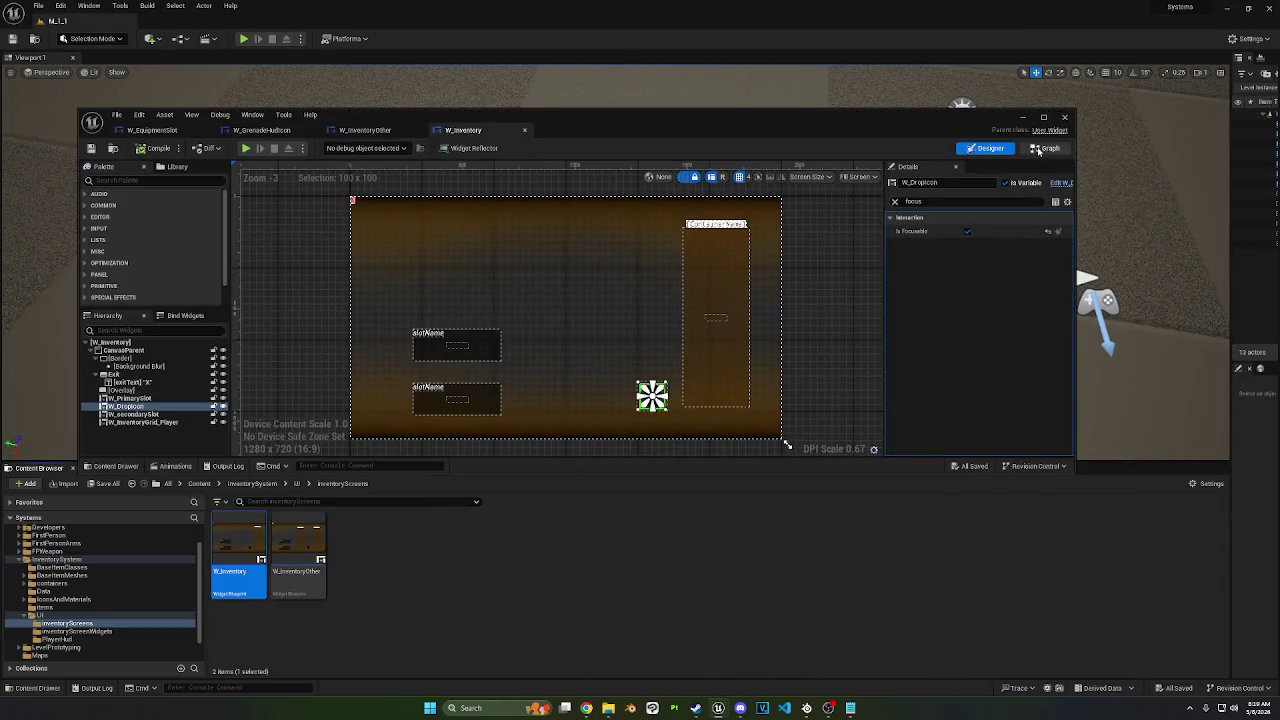
mouse_move(585, 252)
left_mouse_down()
mouse_move(575, 302)
mouse_move(562, 297)
left_mouse_up()
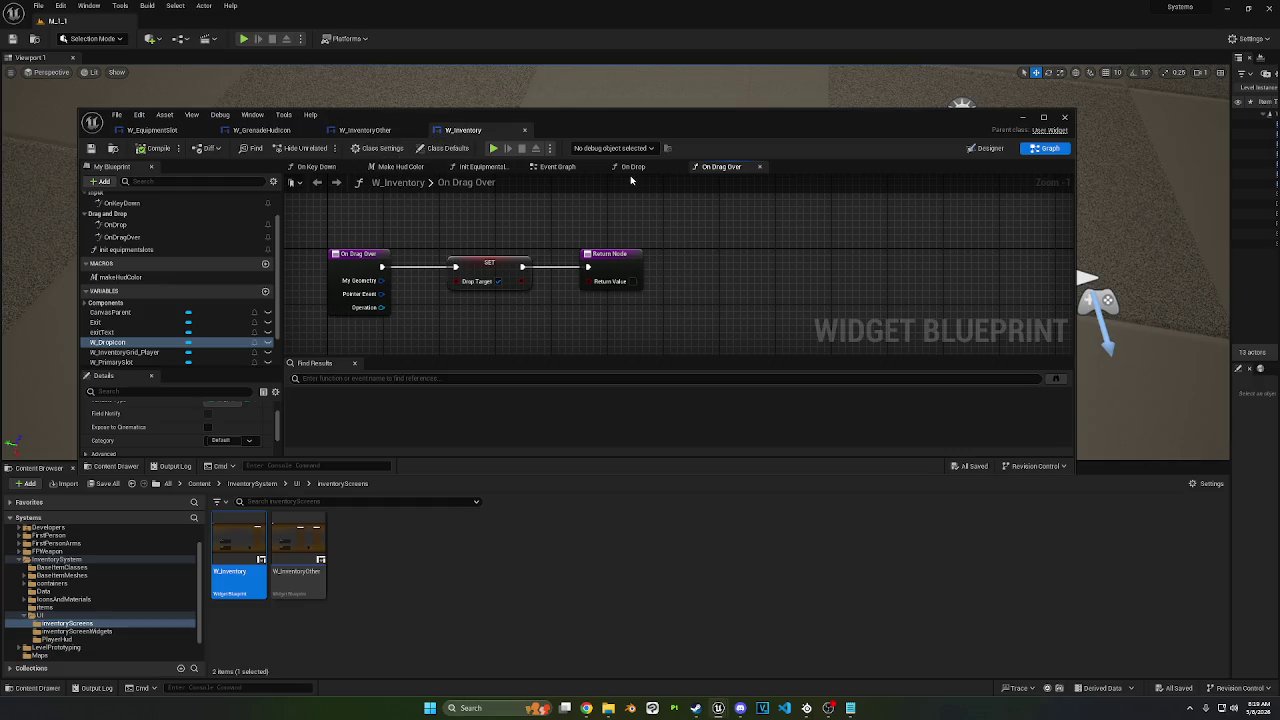
left_click(988, 149)
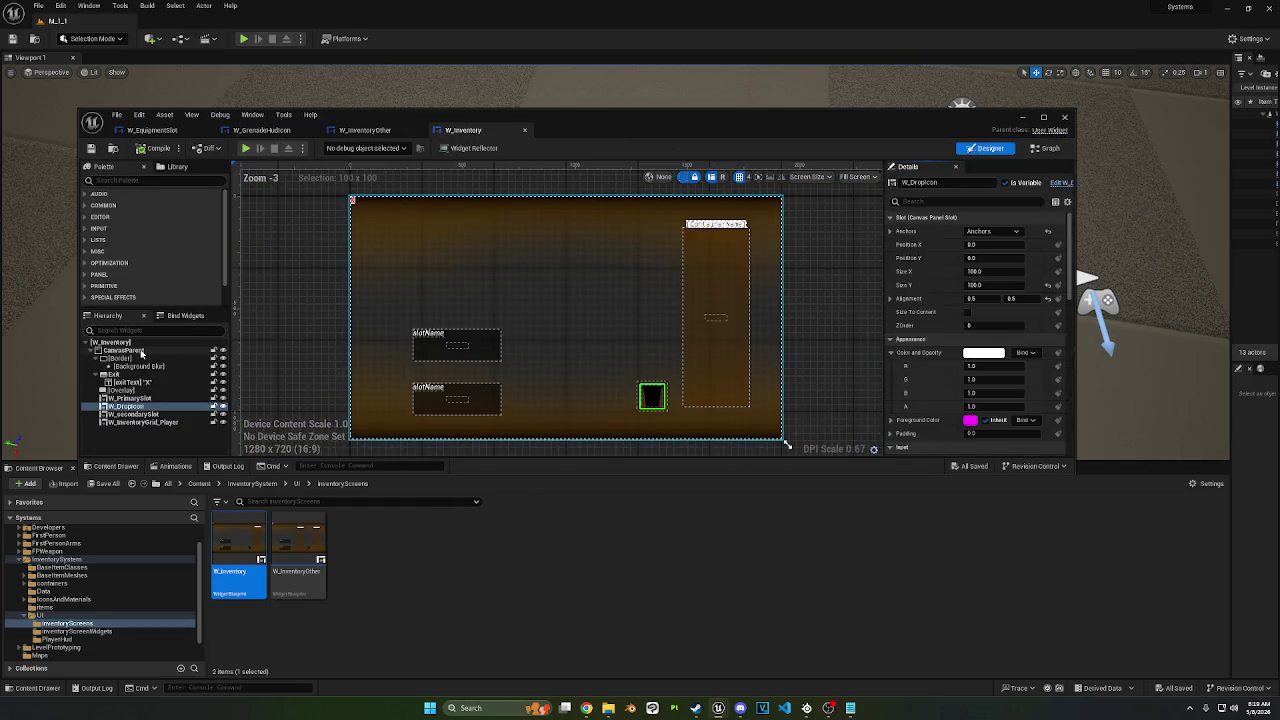
left_click(131, 343)
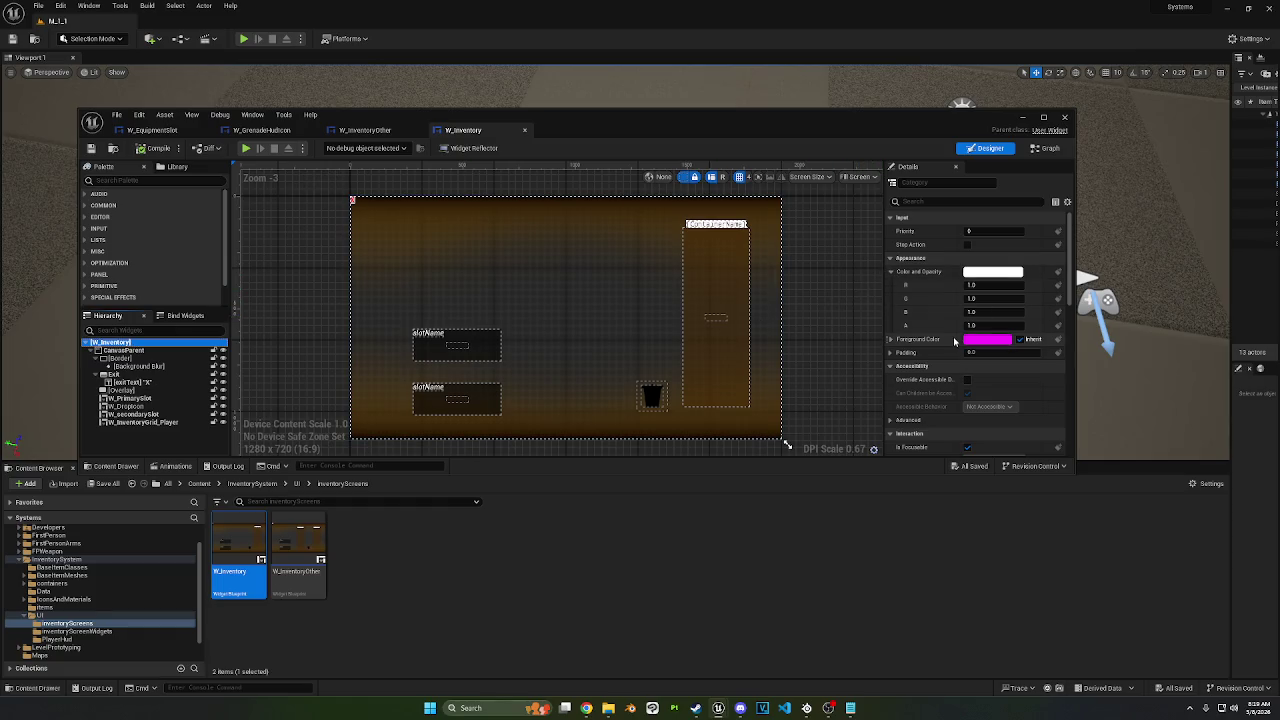
scroll(950, 340, "down", 1)
left_click(967, 415)
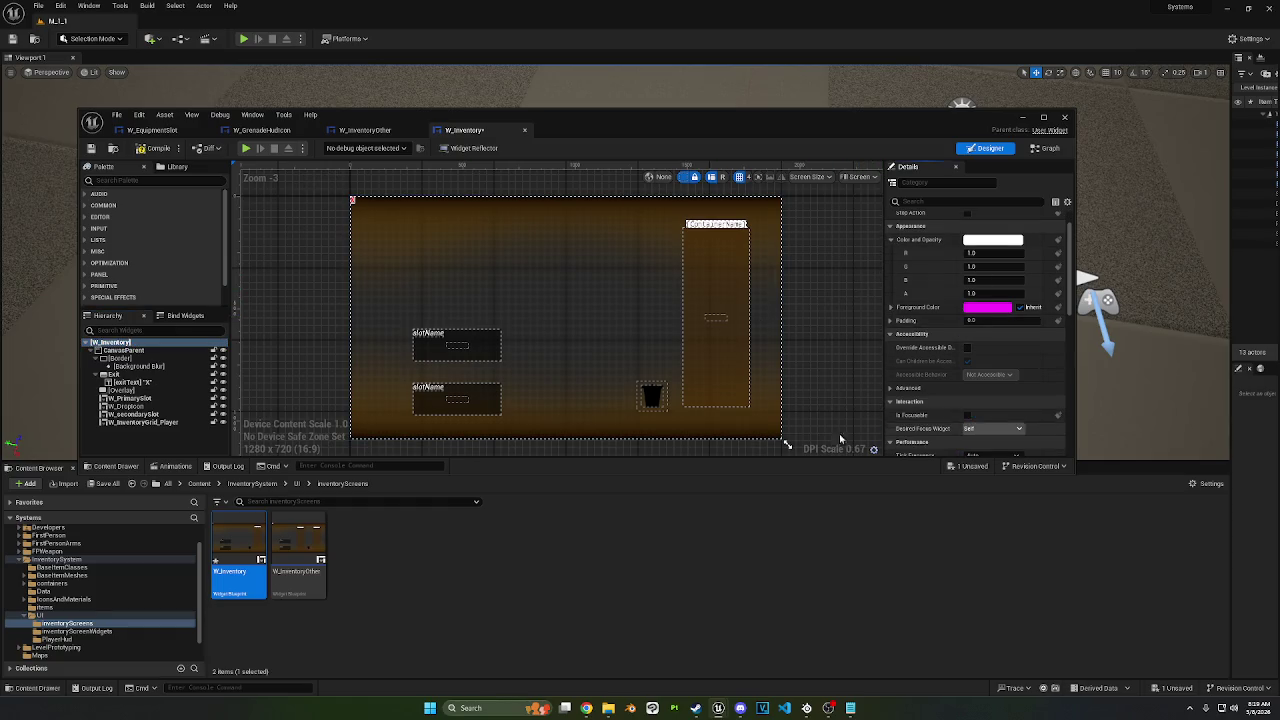
Step: Check W_PrimarySlot's focus property in Details, then start a new play session
left_click(140, 399)
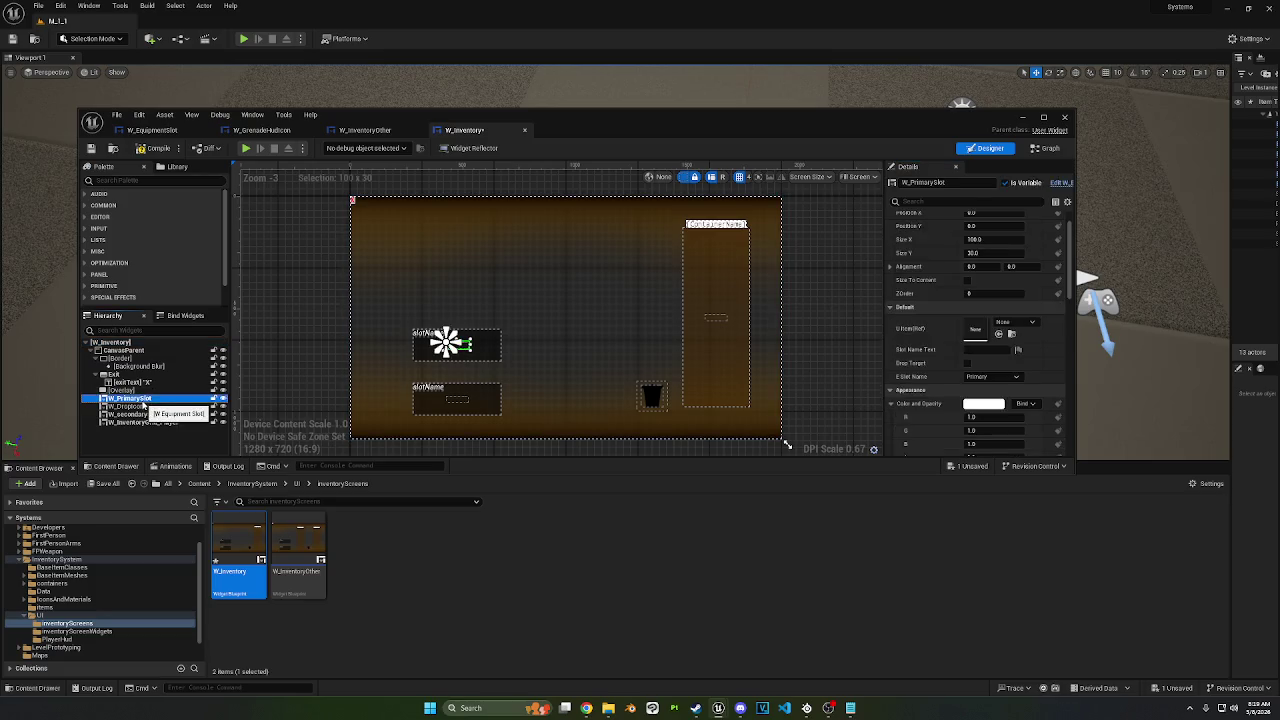
left_click(932, 201)
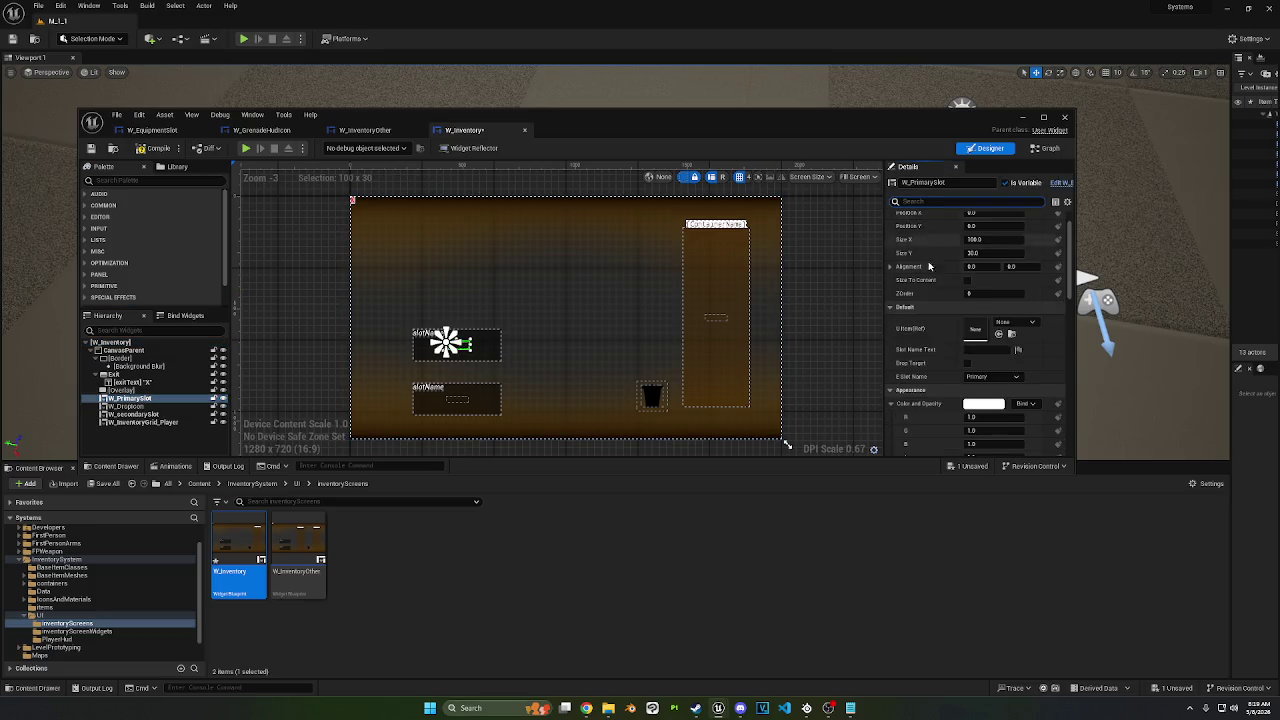
type("focus")
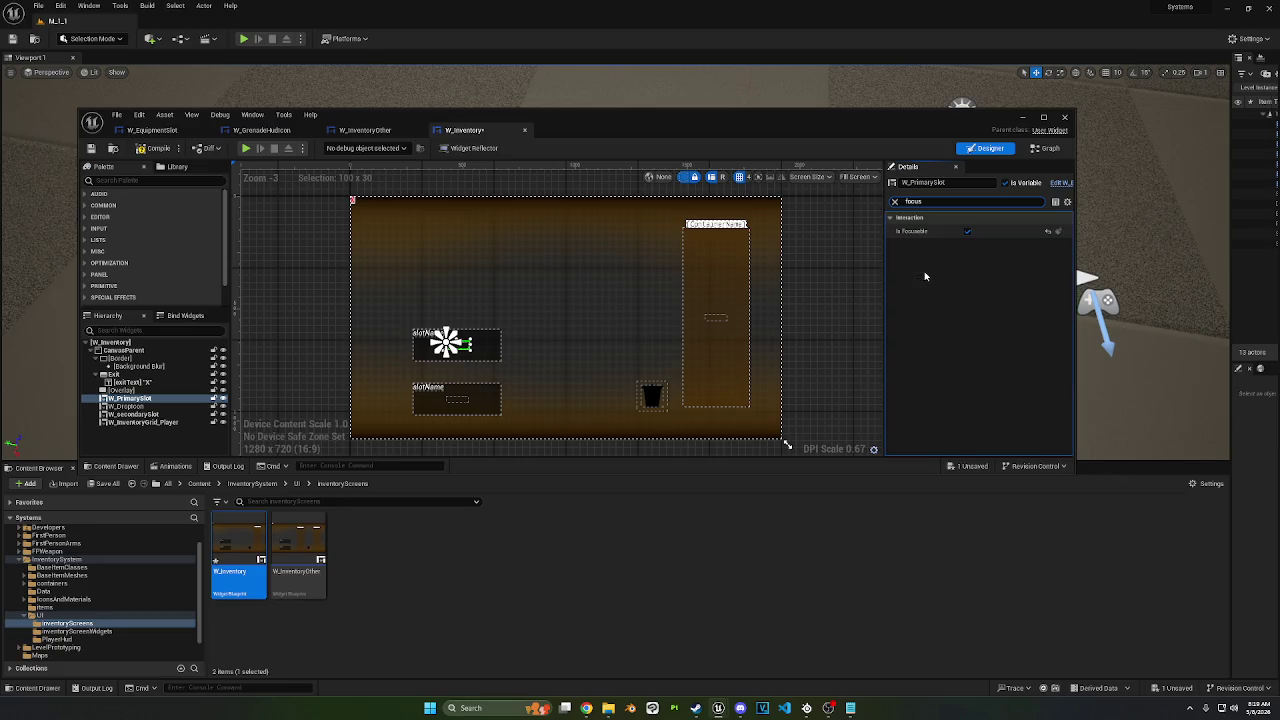
left_click(245, 148)
Step: In the running game, open the inventory, drag the gun out of the backpack, and end play
left_click(1022, 117)
left_click(877, 154)
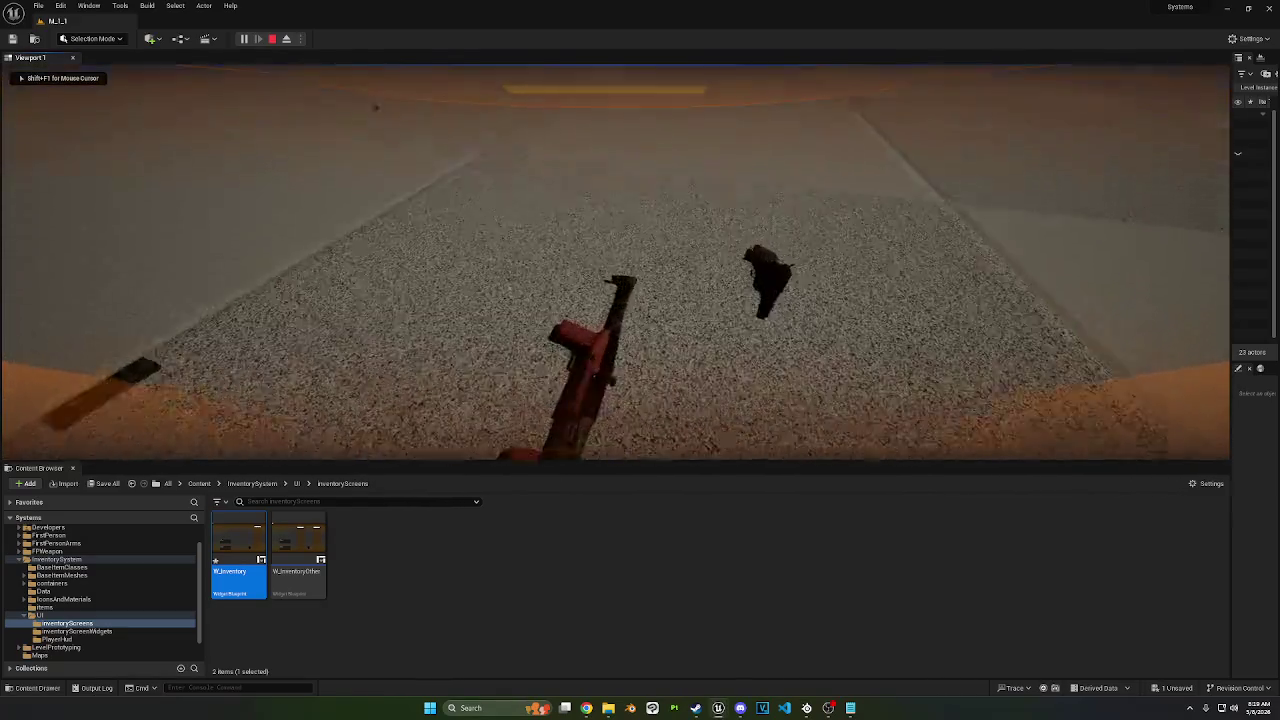
key("Tab")
mouse_move(1100, 150)
left_mouse_down()
mouse_move(848, 262)
mouse_move(314, 309)
mouse_move(1100, 152)
left_mouse_up()
key("Escape")
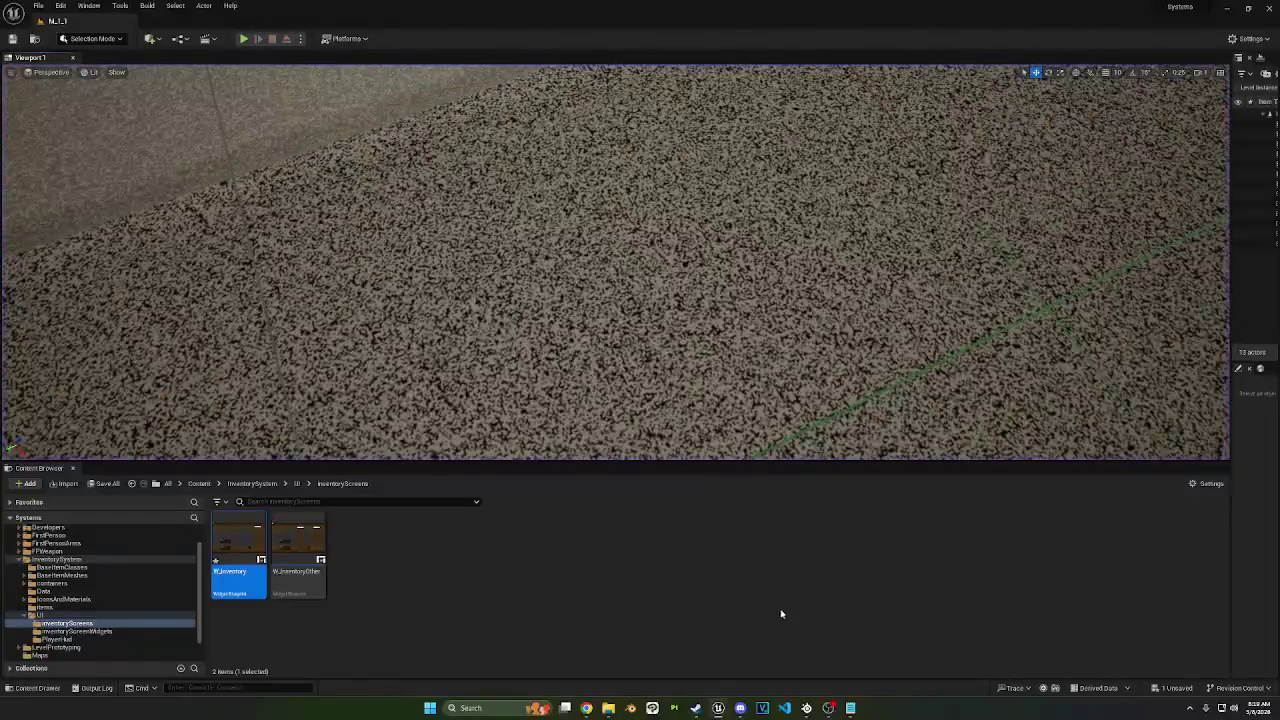
Step: Restore the W_Inventory editor from the taskbar and show its blueprint Graph
mouse_move(720, 710)
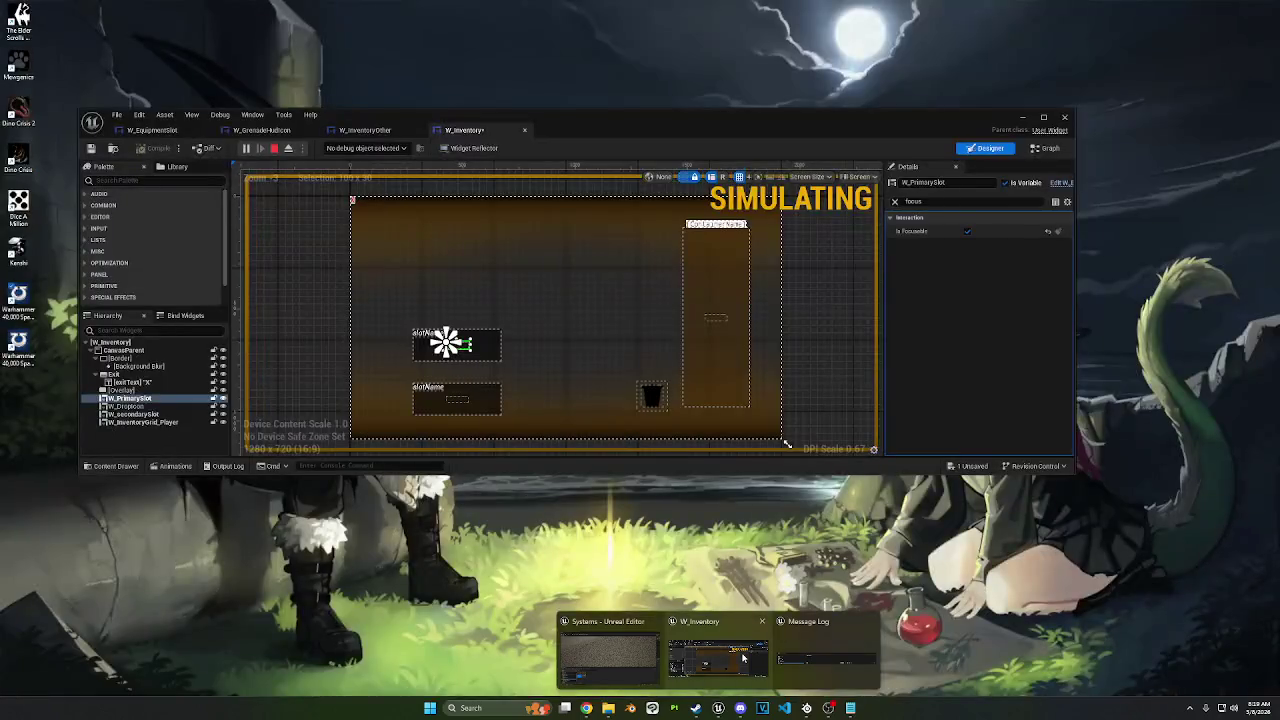
left_click(715, 650)
left_click(1045, 148)
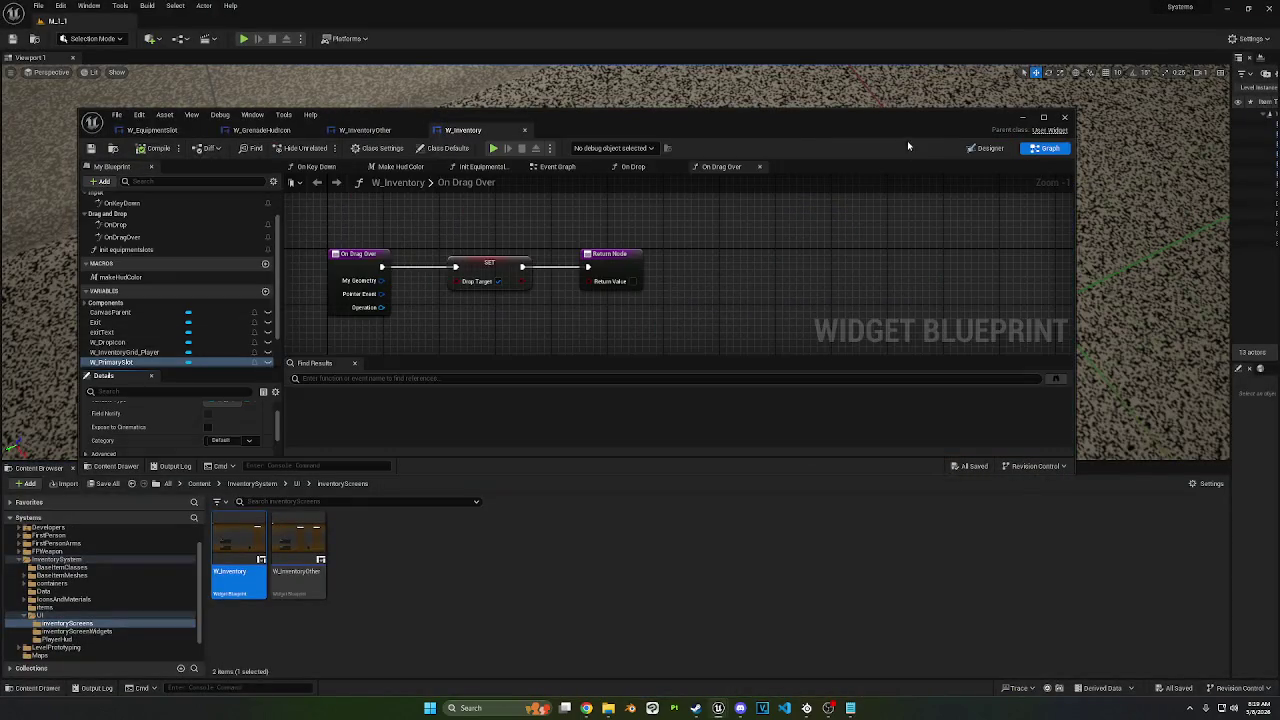
left_click(111, 314)
scroll(133, 420, "down", 1)
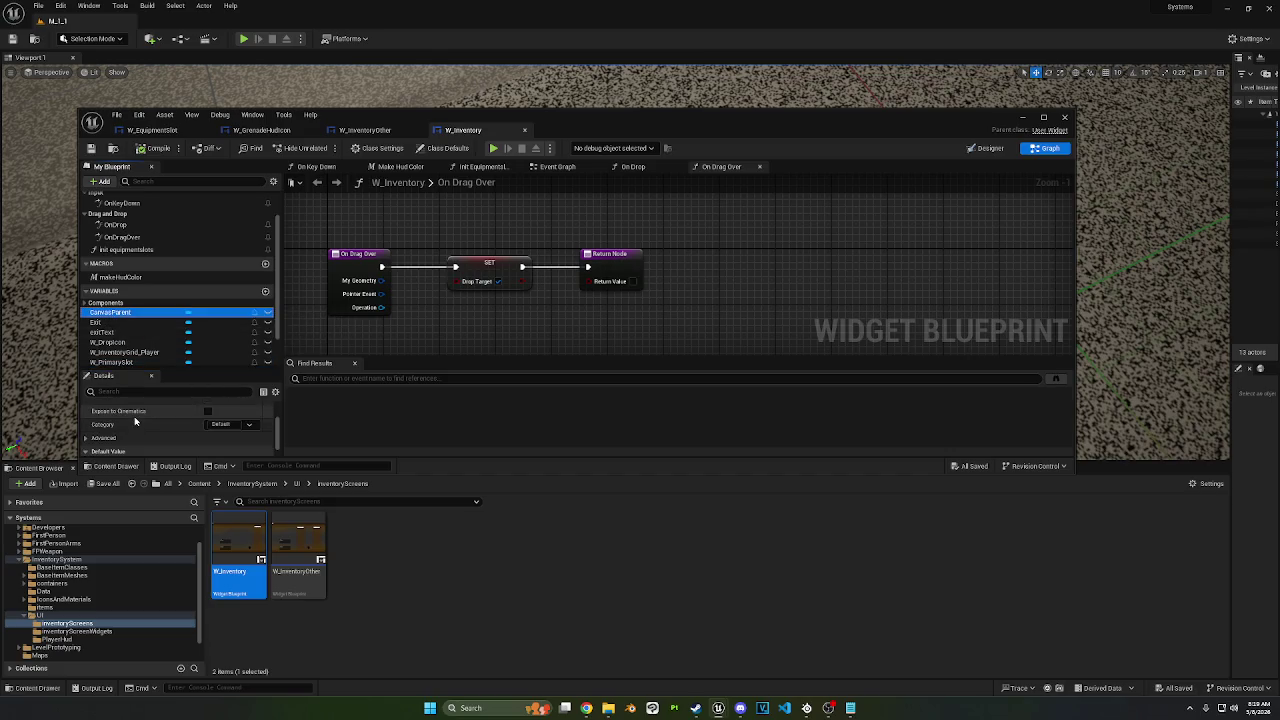
scroll(135, 421, "down", 1)
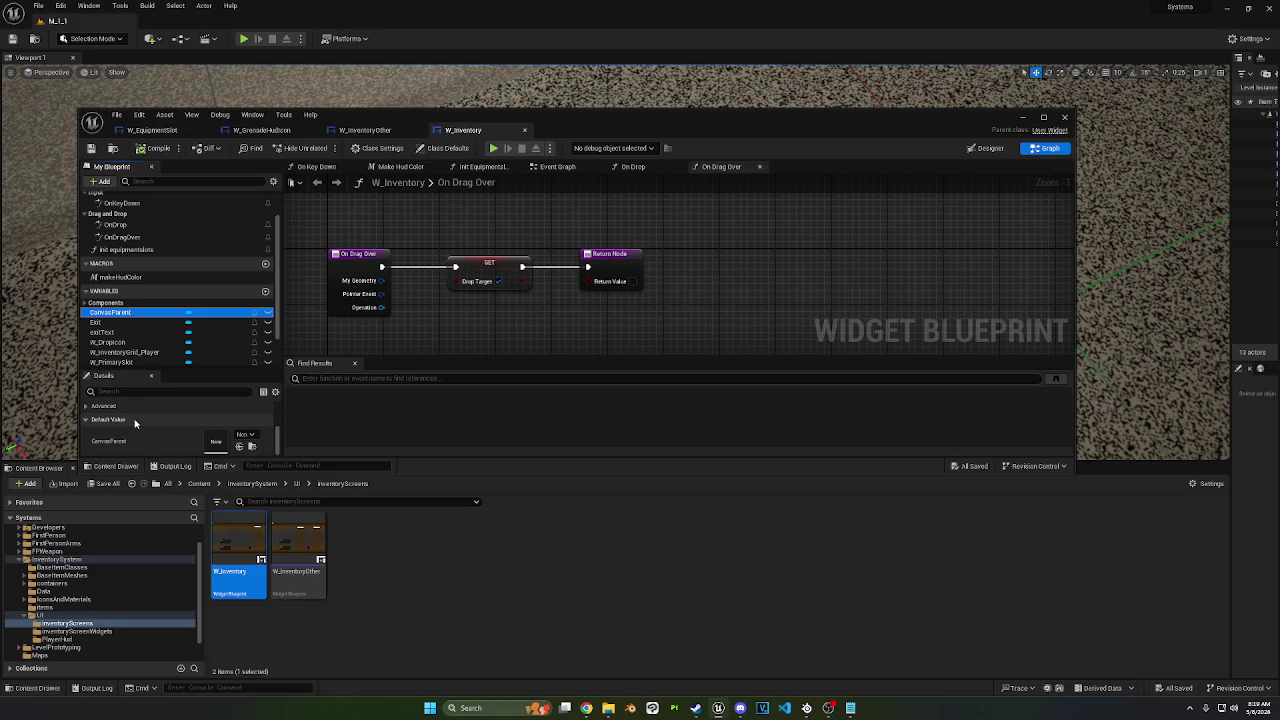
mouse_move(528, 311)
left_mouse_down()
mouse_move(528, 359)
mouse_move(671, 214)
mouse_move(451, 246)
mouse_move(551, 234)
mouse_move(460, 275)
mouse_move(529, 237)
left_mouse_up()
scroll(546, 237, "down", 2)
scroll(540, 240, "up", 2)
scroll(433, 232, "down", 2)
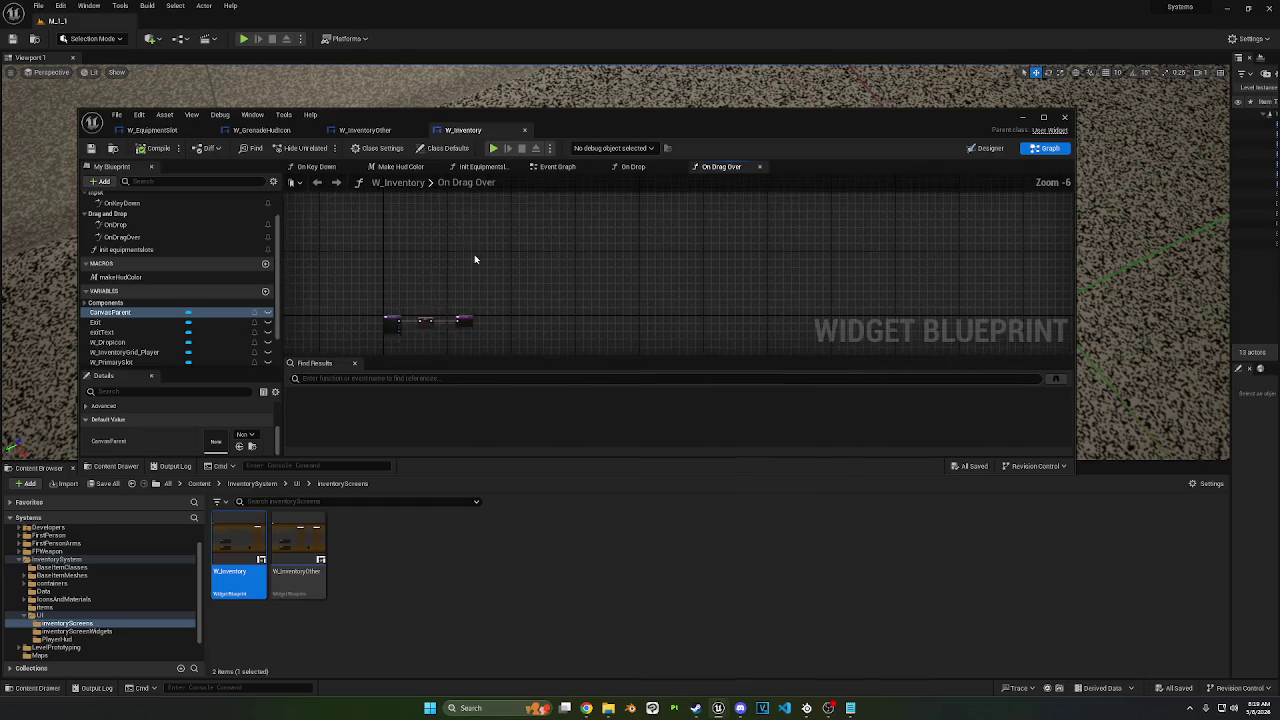
left_click_drag(474, 260, 537, 217)
left_click_drag(473, 299, 483, 270)
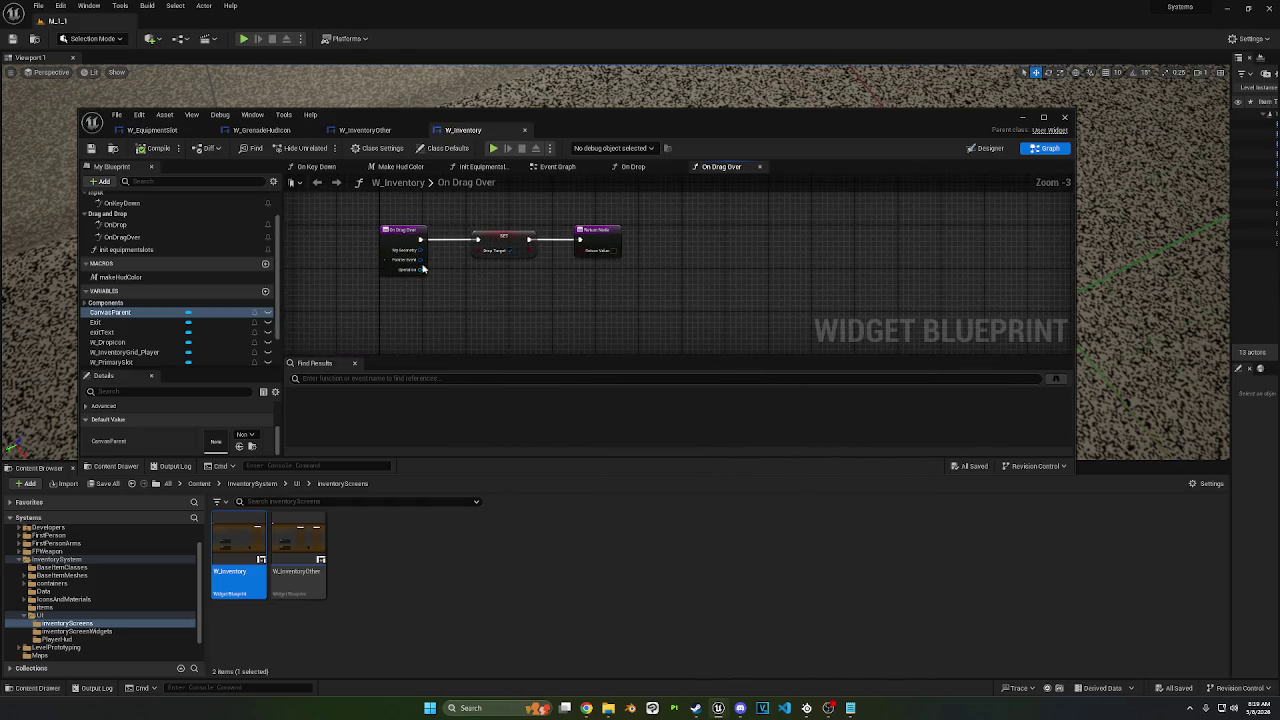
scroll(183, 256, "up", 1)
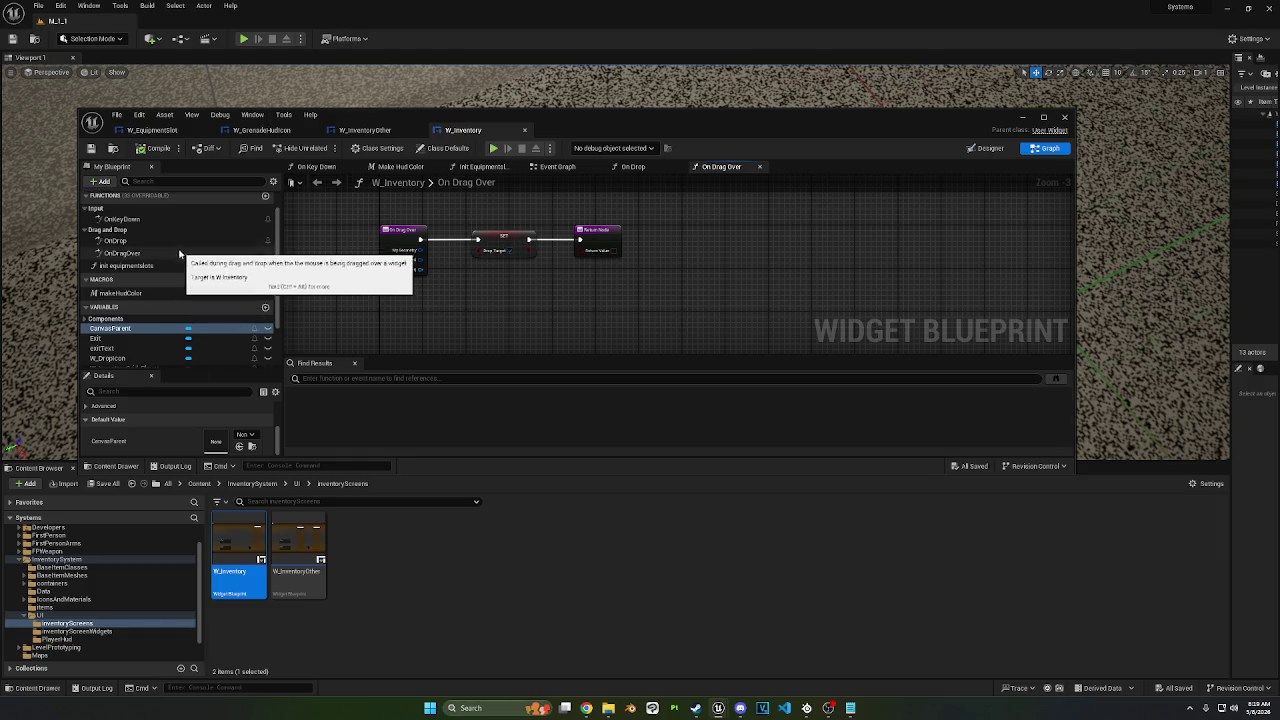
mouse_move(253, 198)
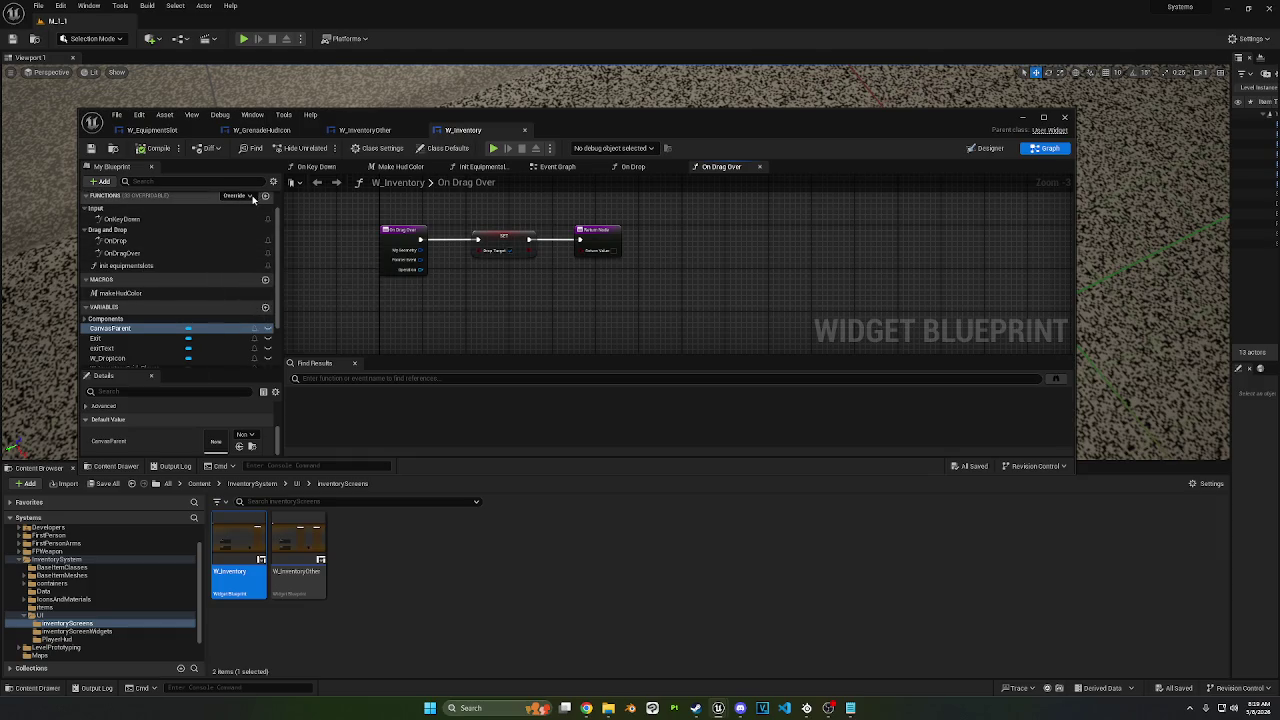
scroll(171, 237, "up", 3)
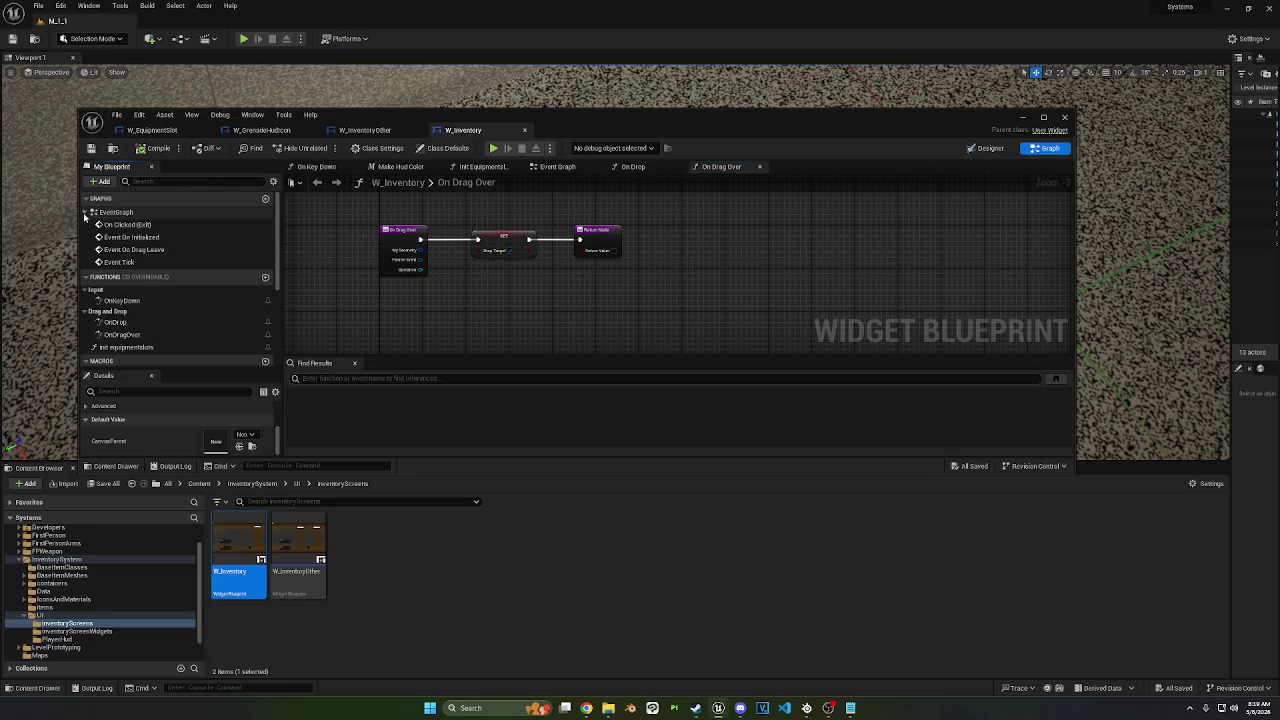
Step: Nudge the On Drag Leave SET node right and open the OnDragOver function graph
double_click(163, 250)
left_click_drag(377, 281, 284, 286)
left_click_drag(512, 247, 550, 248)
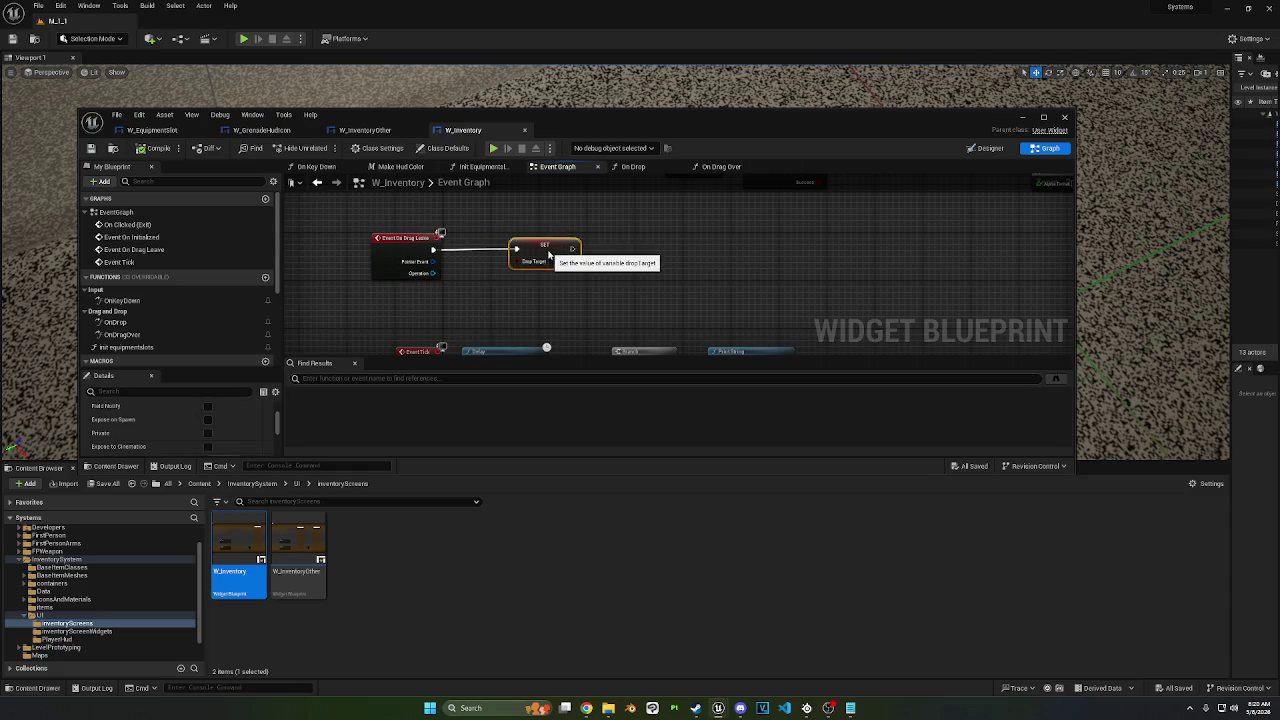
left_click(141, 334)
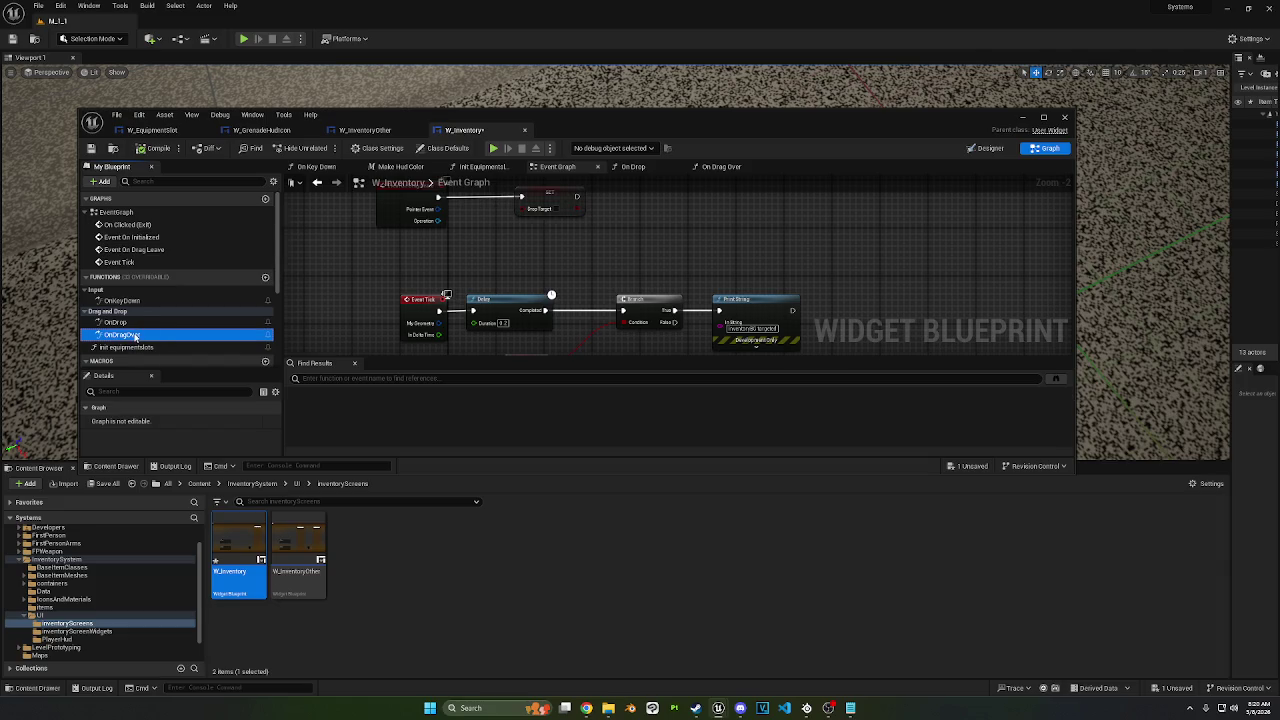
double_click(135, 336)
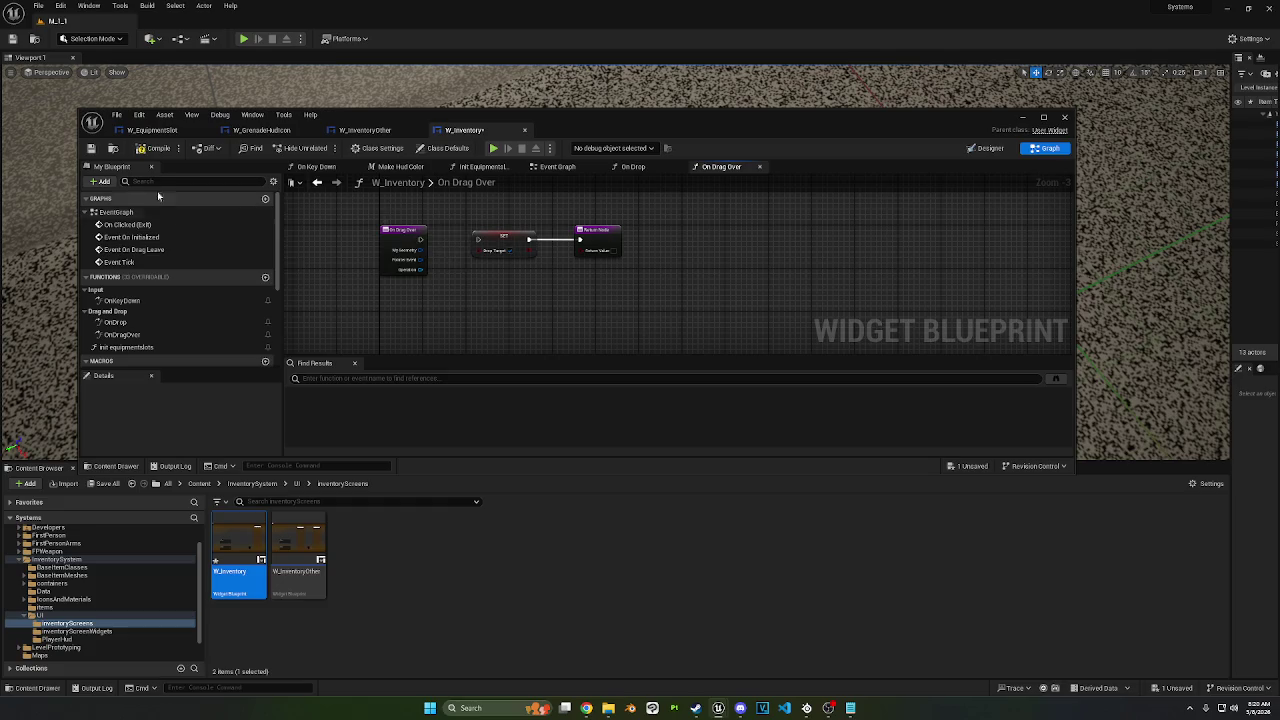
Step: Override On Drag Enter and wire it into a SET dropTarget node
left_click(240, 277)
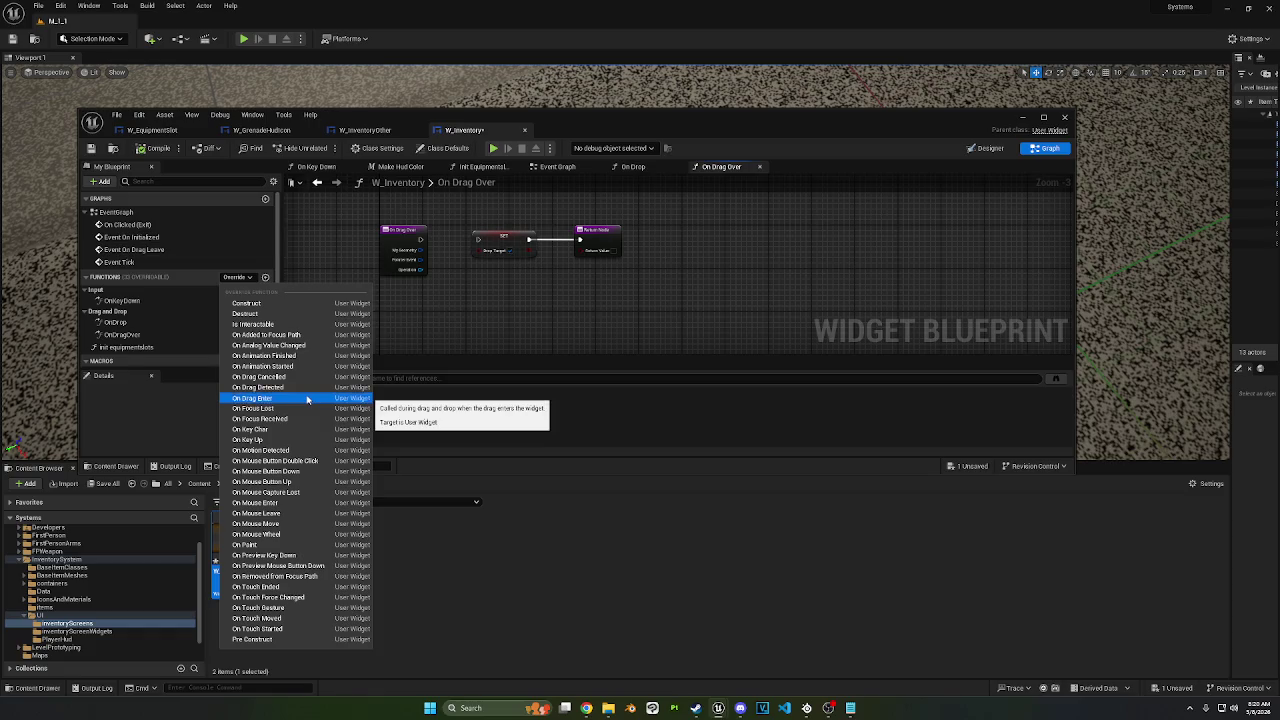
left_click(305, 397)
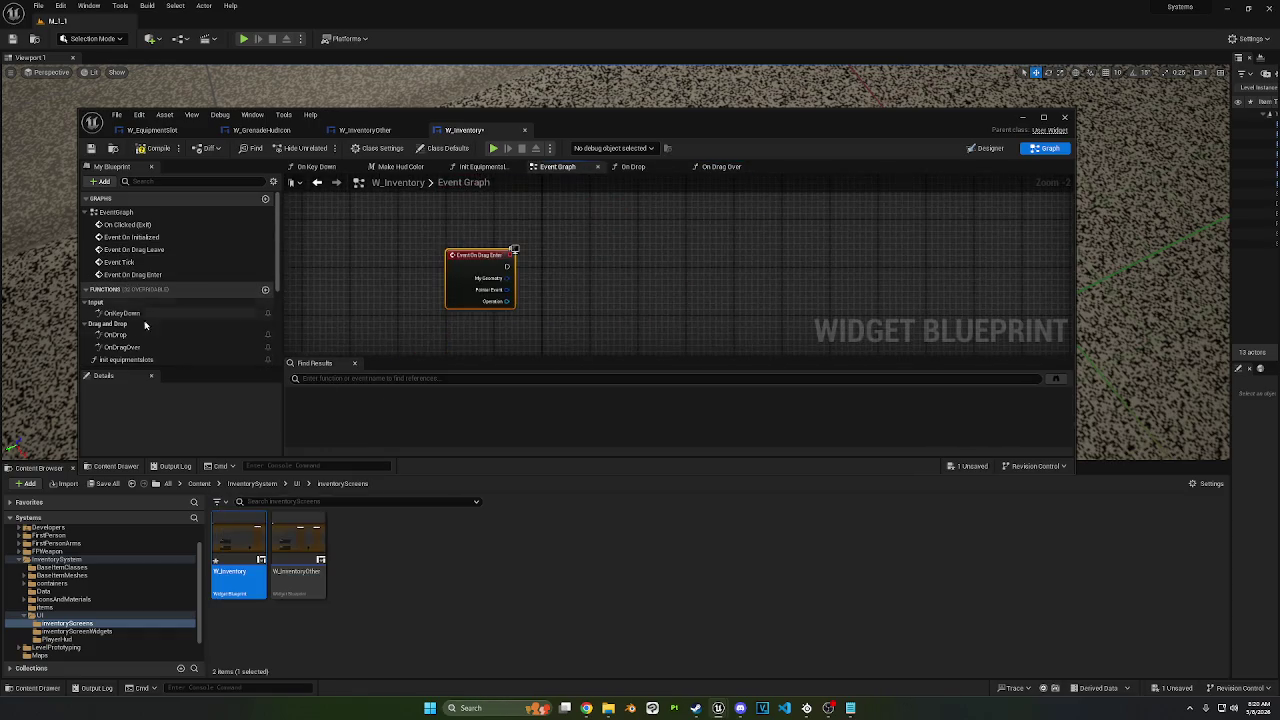
scroll(137, 353, "down", 1)
scroll(137, 353, "down", 2)
mouse_move(106, 346)
left_mouse_down()
mouse_move(491, 329)
mouse_move(567, 262)
left_mouse_up()
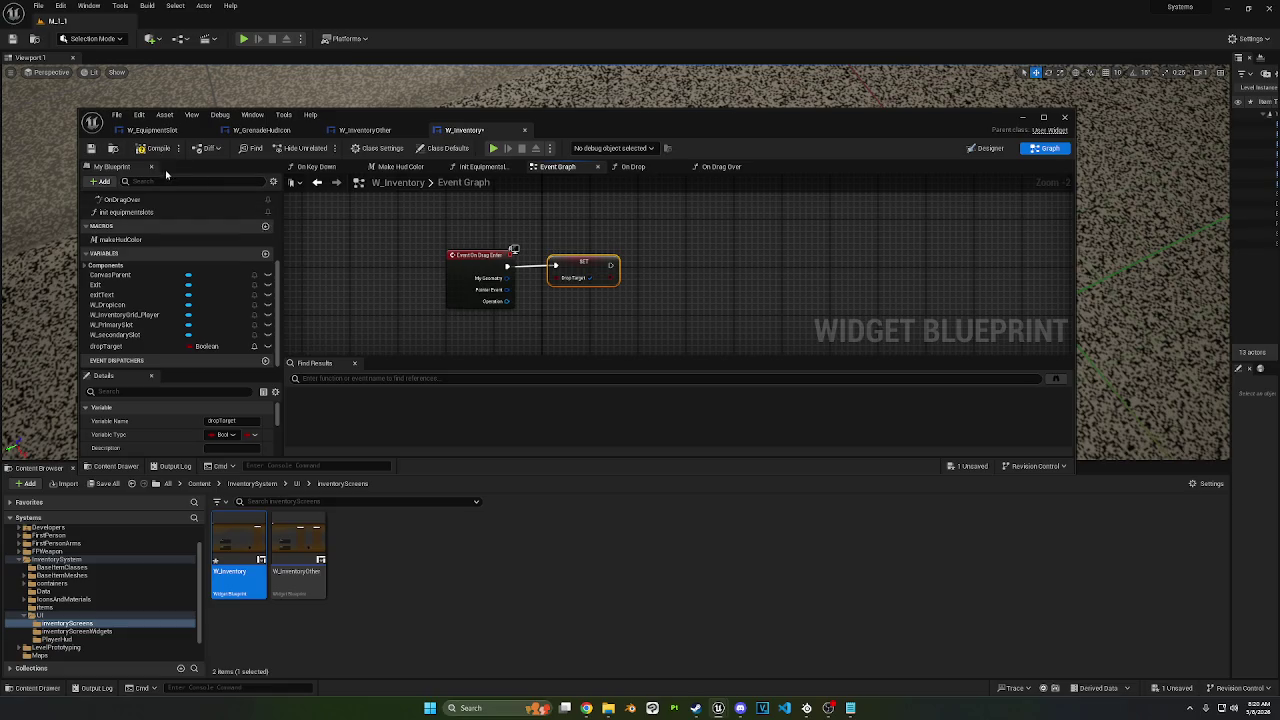
left_click(494, 148)
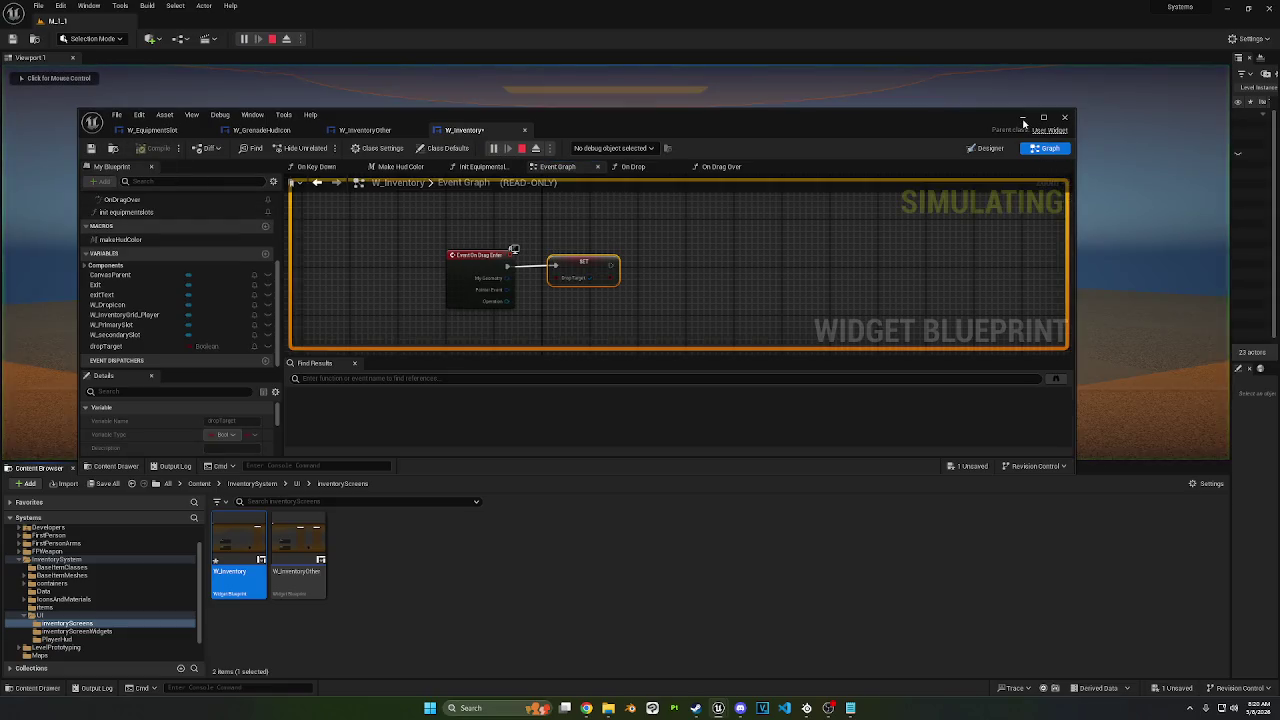
Step: In play, walk forward, drag the rifle from the backpack into Primary, then return to W_Inventory
left_click(1022, 117)
key("w")
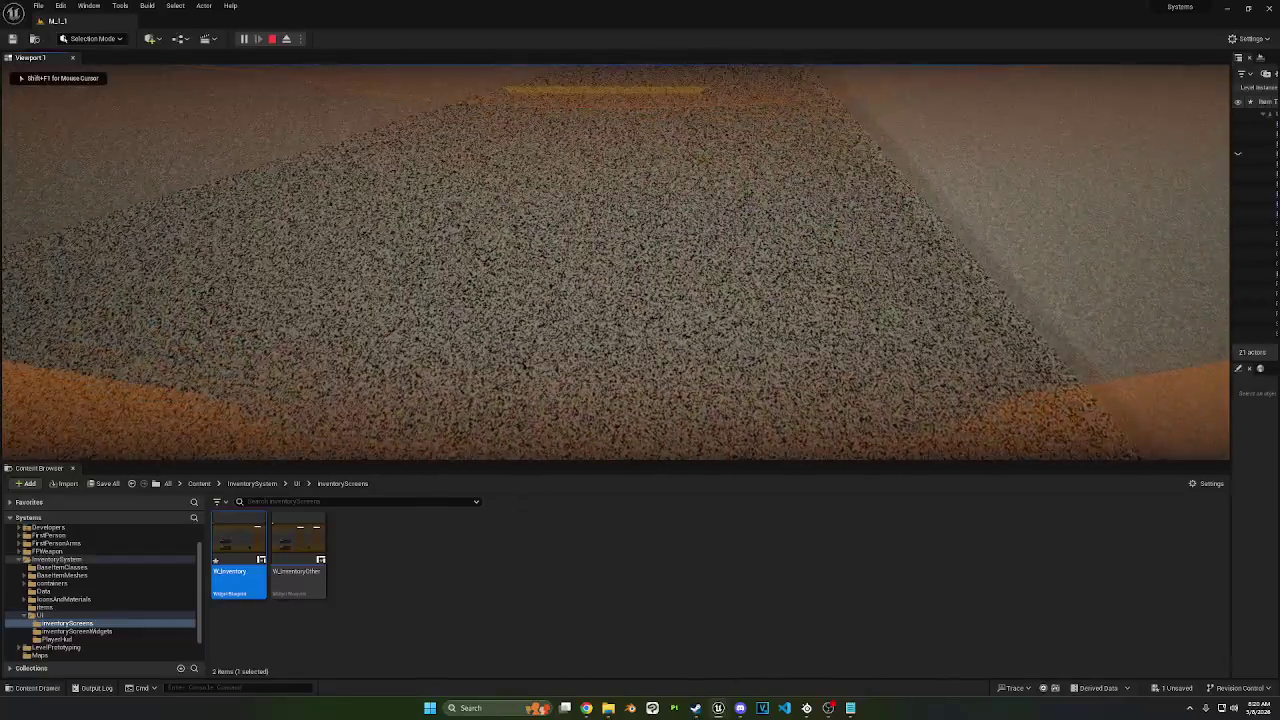
key("Tab")
mouse_move(1105, 150)
left_mouse_down()
mouse_move(476, 297)
mouse_move(307, 302)
mouse_move(1110, 254)
mouse_move(1133, 240)
mouse_move(291, 300)
mouse_move(290, 376)
mouse_move(293, 308)
mouse_move(1110, 250)
left_mouse_up()
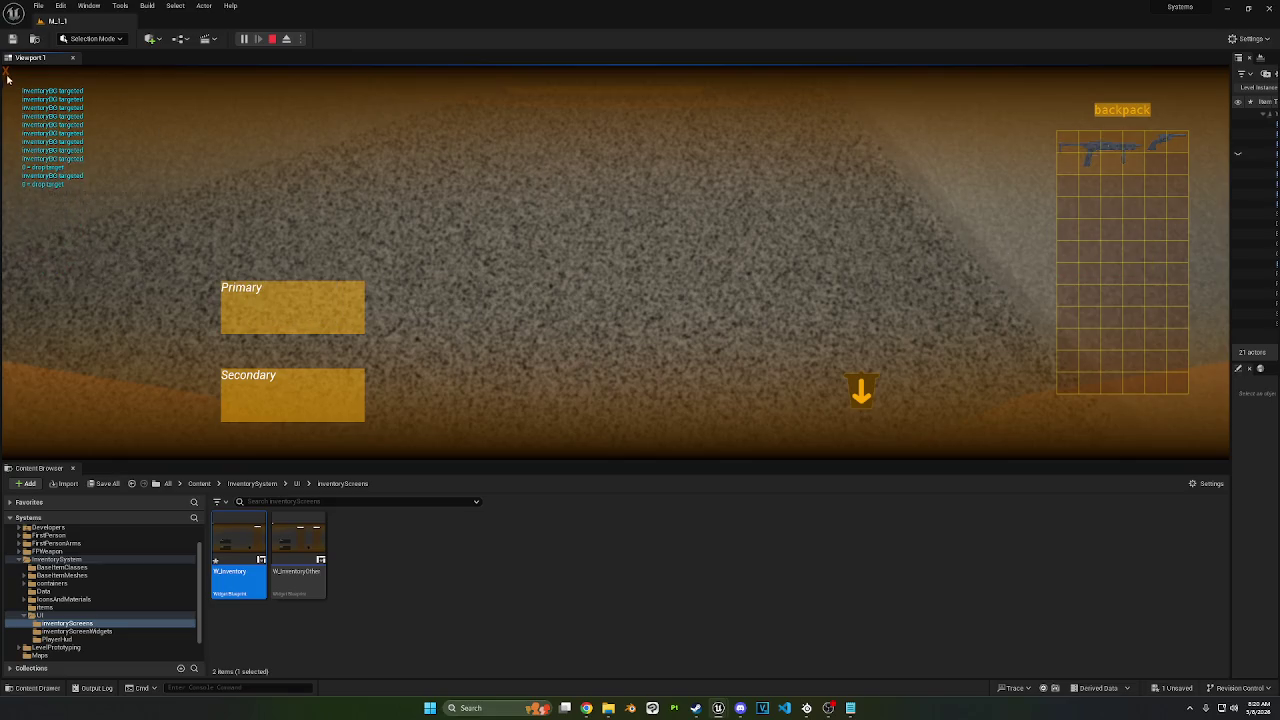
key("Escape")
mouse_move(718, 707)
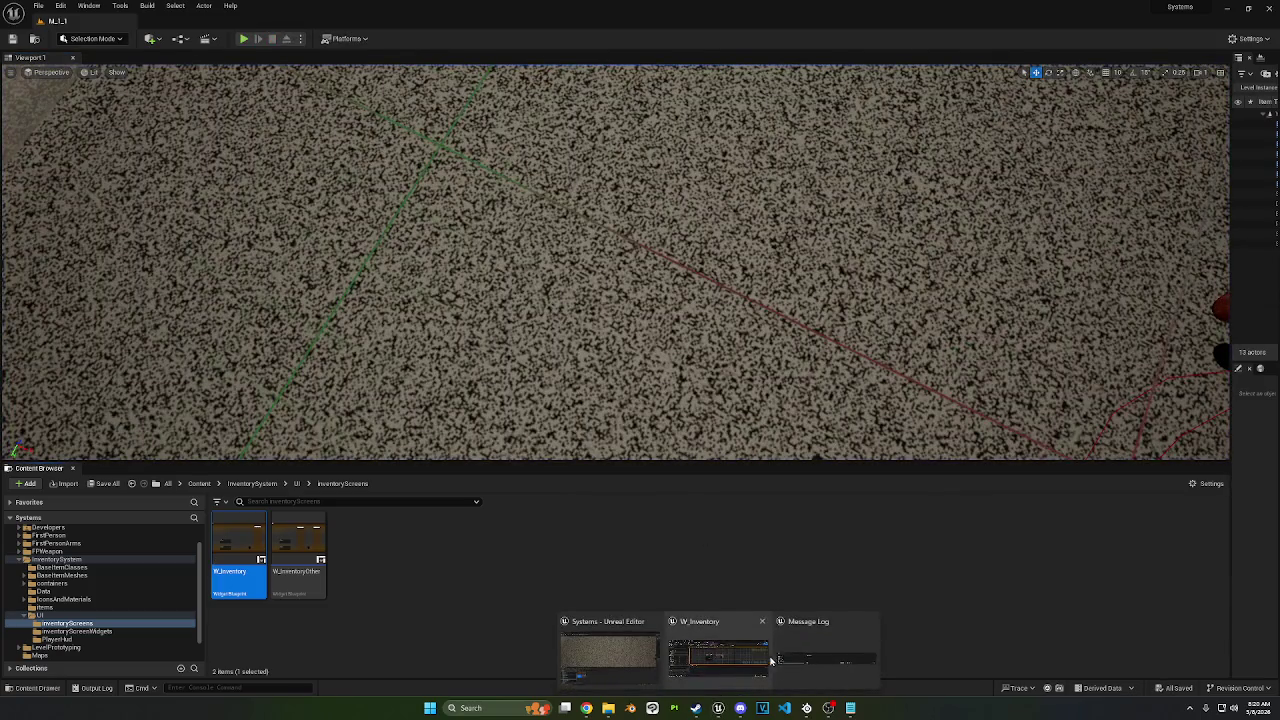
left_click(760, 656)
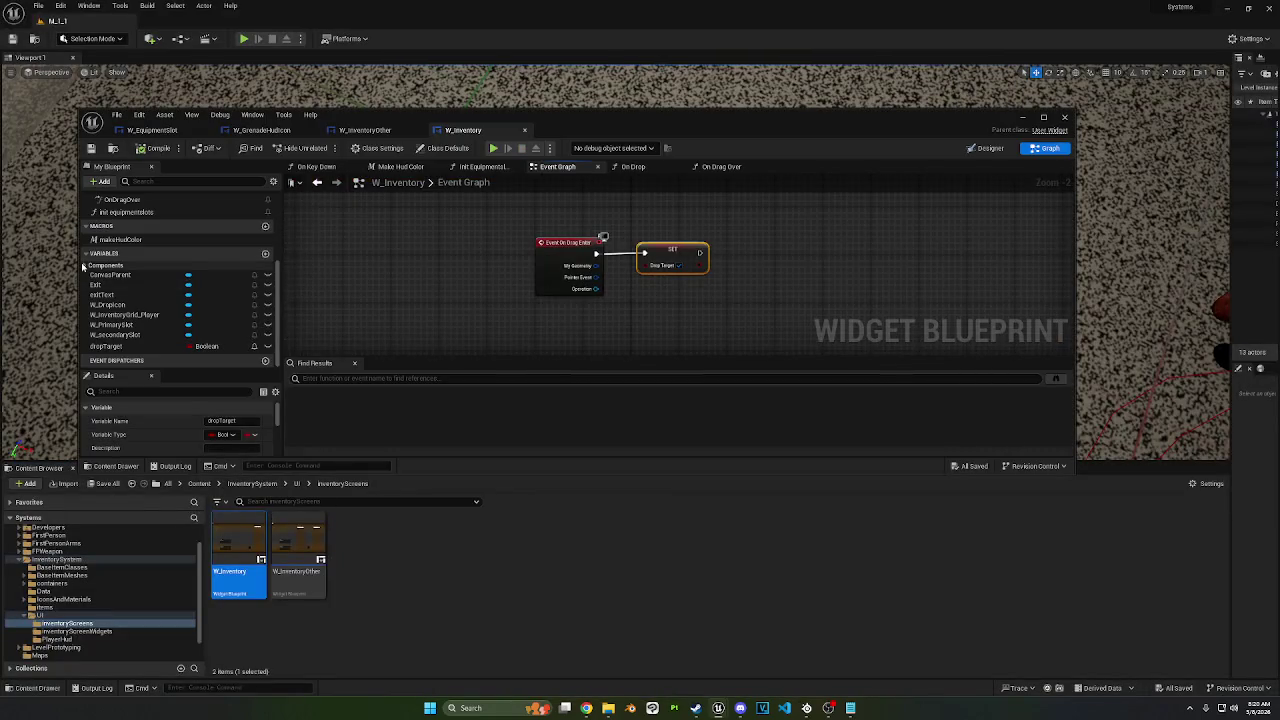
Step: Try a CanvasParent wire with a 'set variable' search, delete that node, and save W_Inventory
mouse_move(110, 274)
left_mouse_down()
mouse_move(425, 350)
mouse_move(445, 320)
mouse_move(506, 326)
left_mouse_up()
type("set variable")
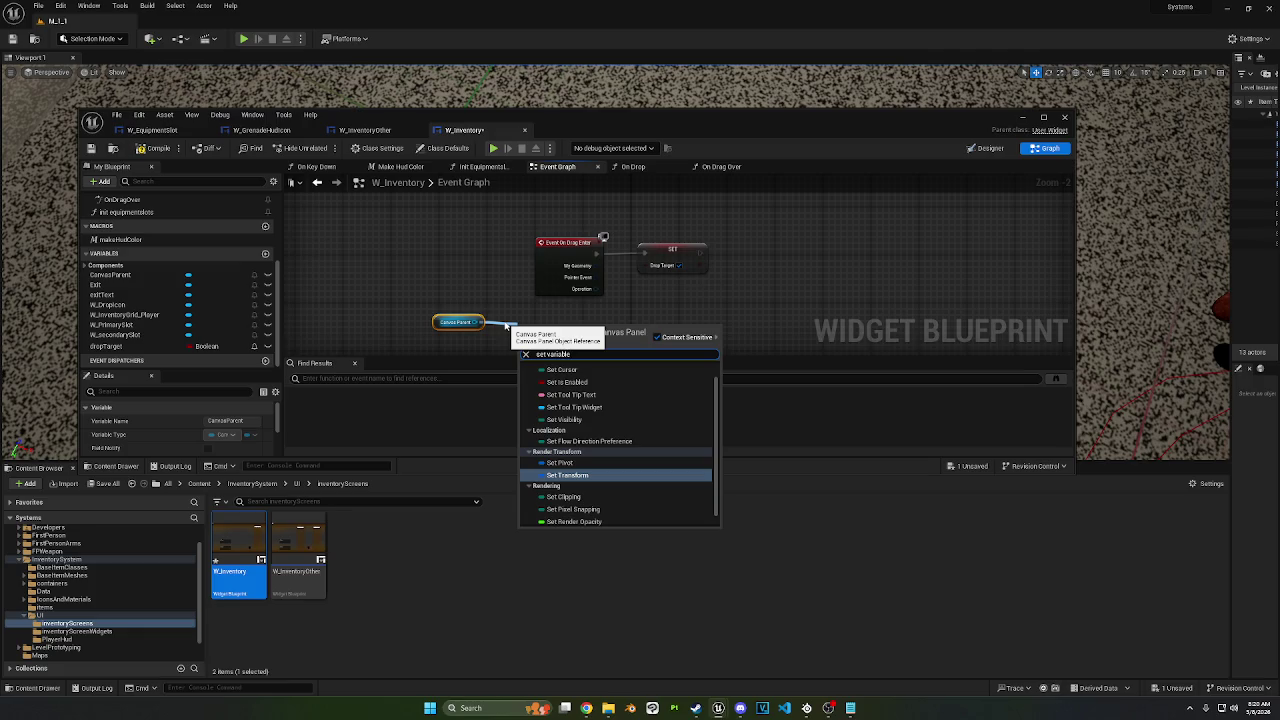
scroll(680, 435, "down", 1)
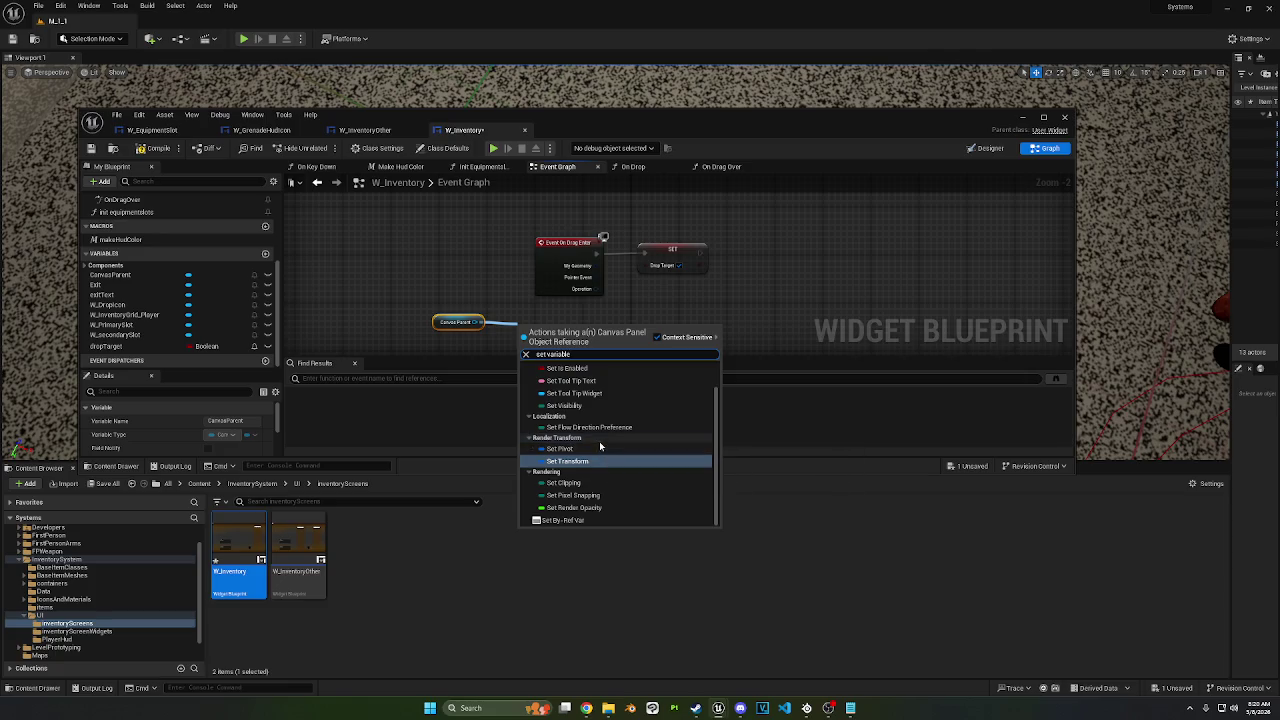
scroll(588, 412, "up", 1)
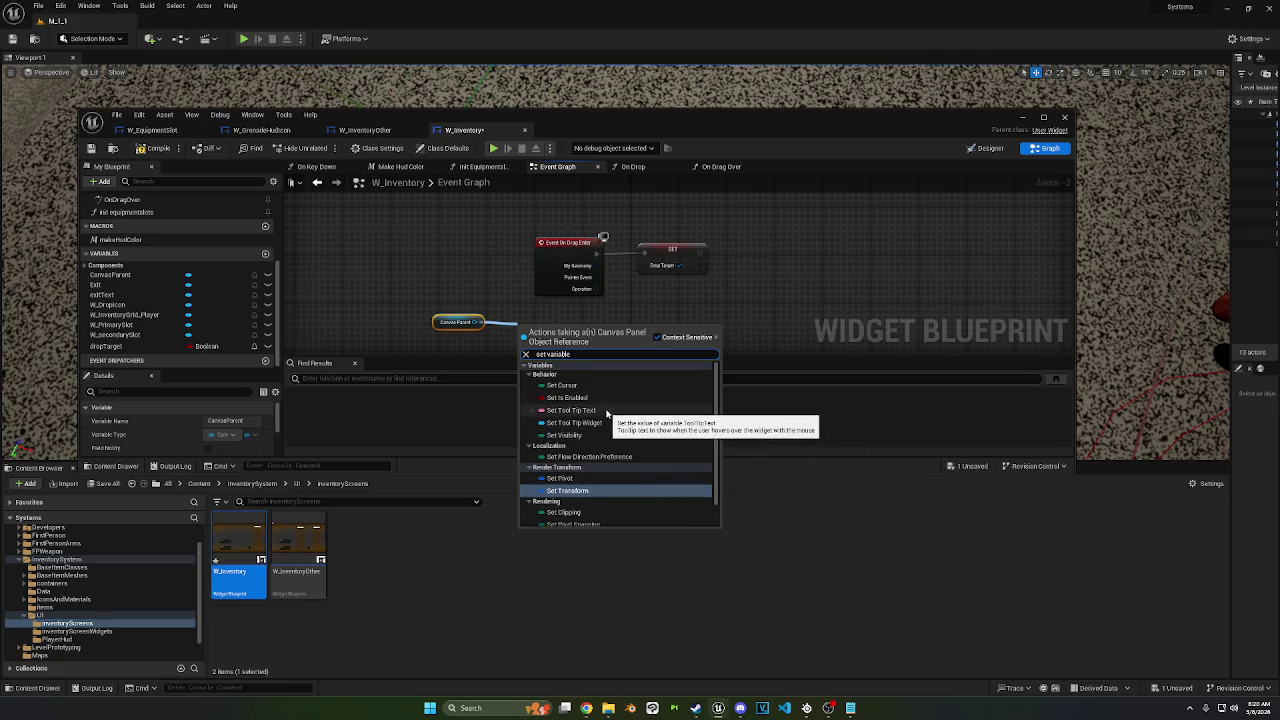
left_click(564, 341)
left_click(481, 322)
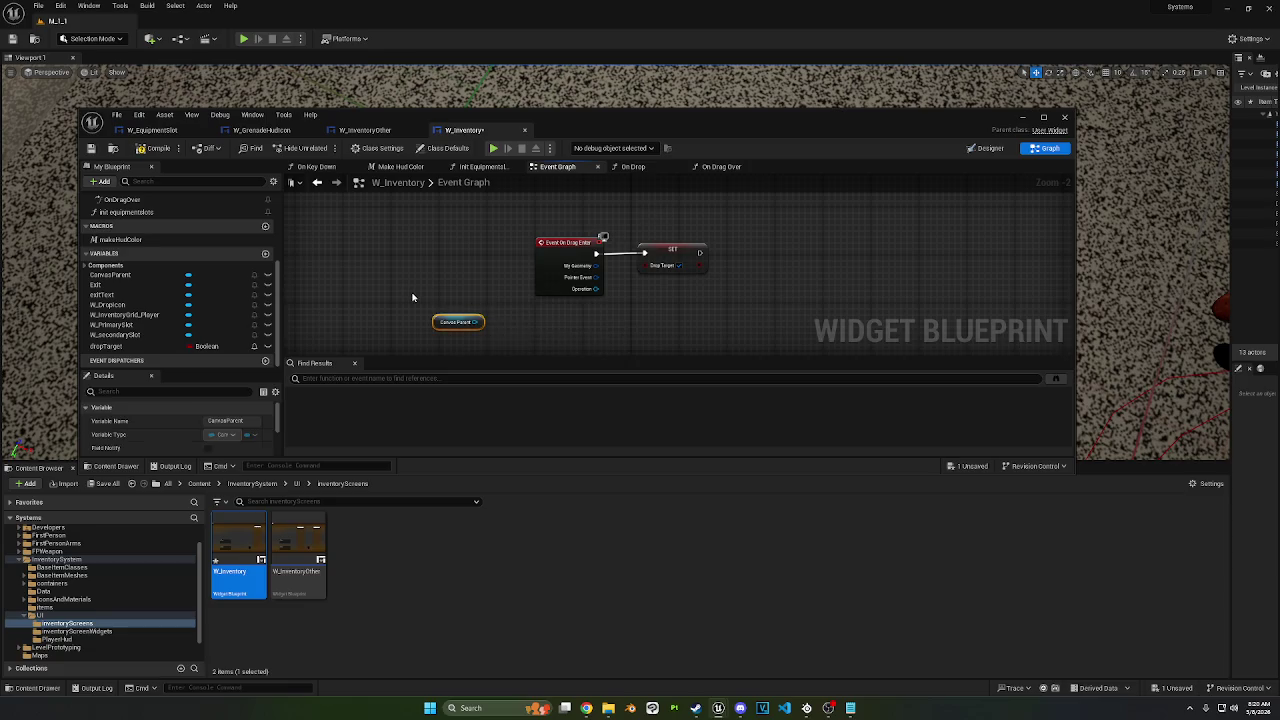
key("Delete")
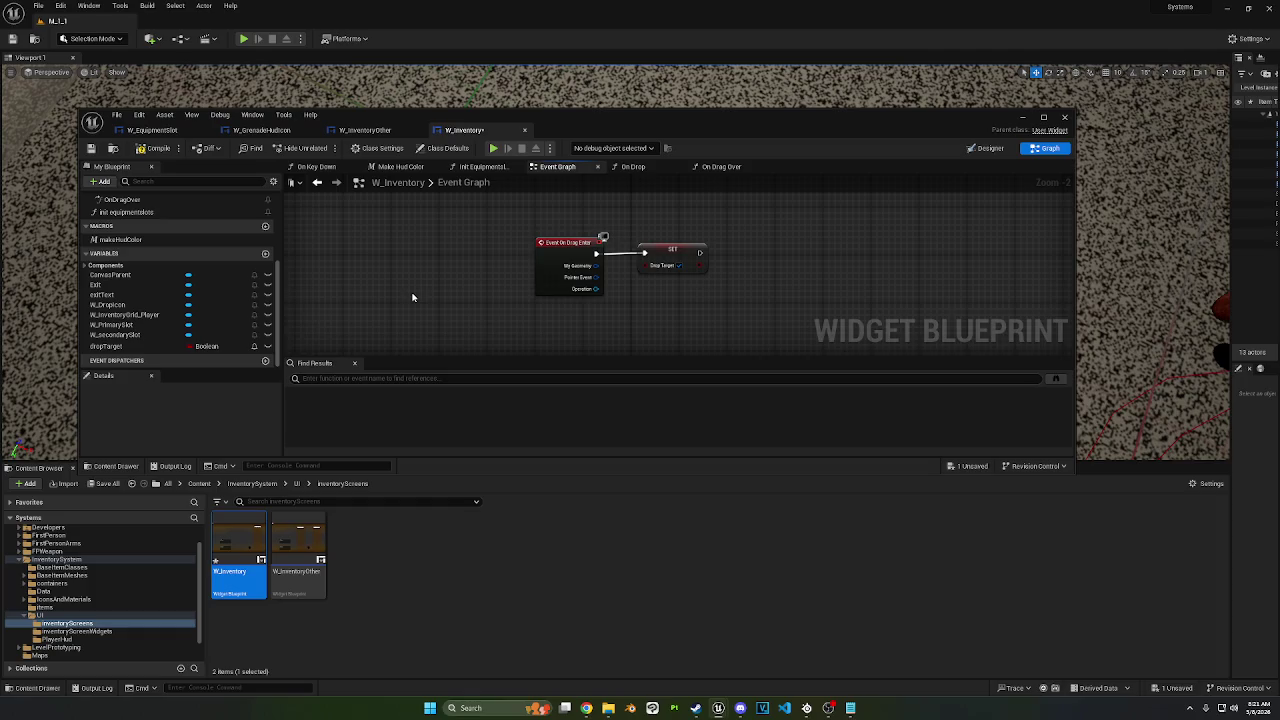
key("ctrl+s")
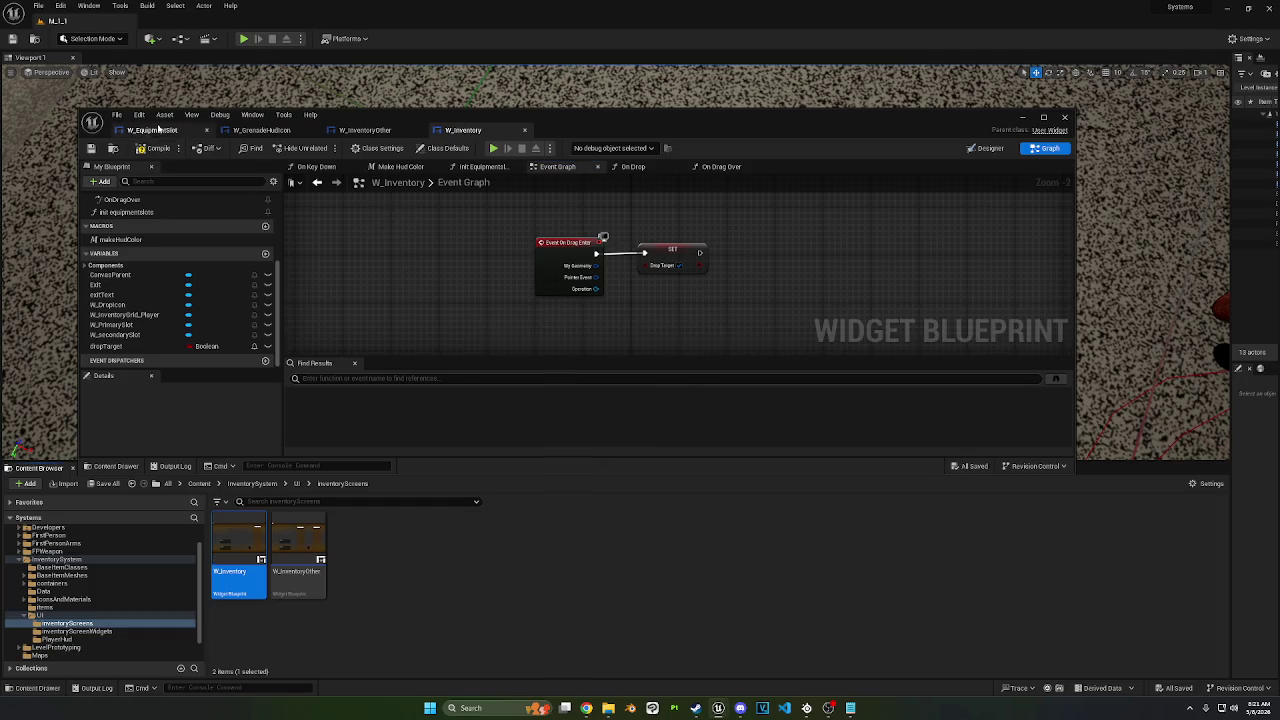
left_click(165, 131)
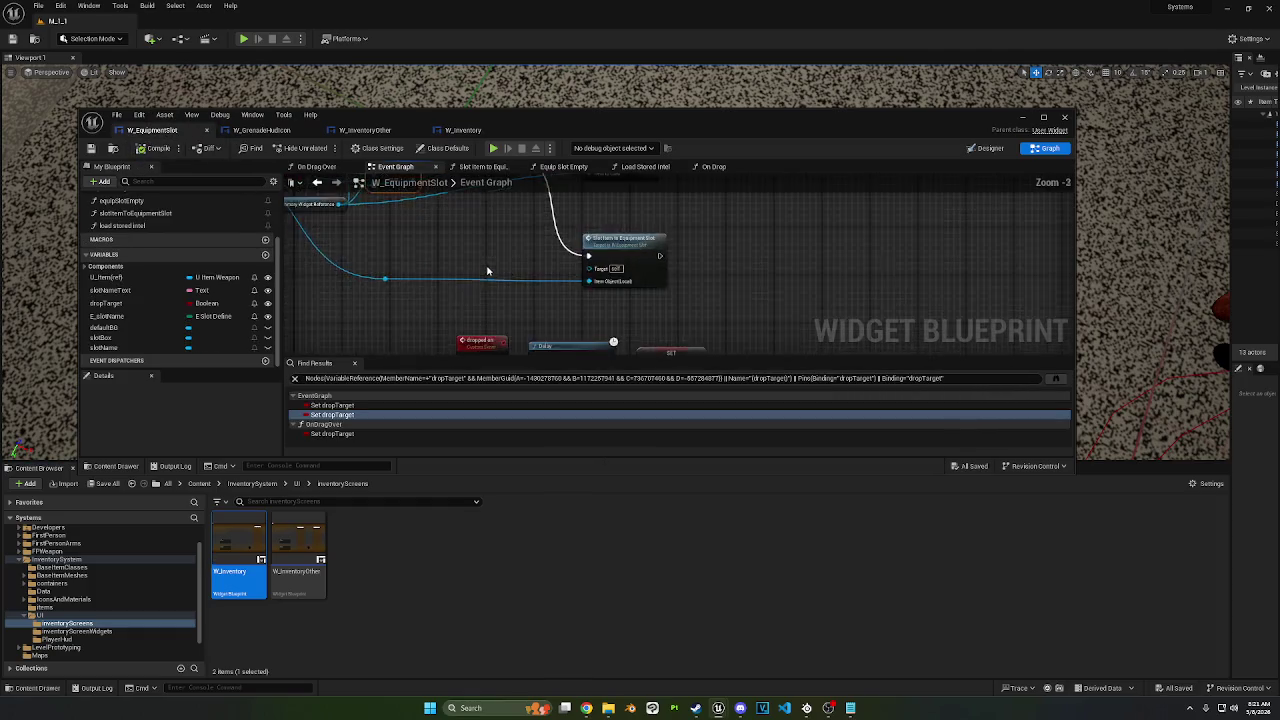
Step: Find references to dropTarget from the SET node and jump to the On Drag Enter setter
right_click(676, 238)
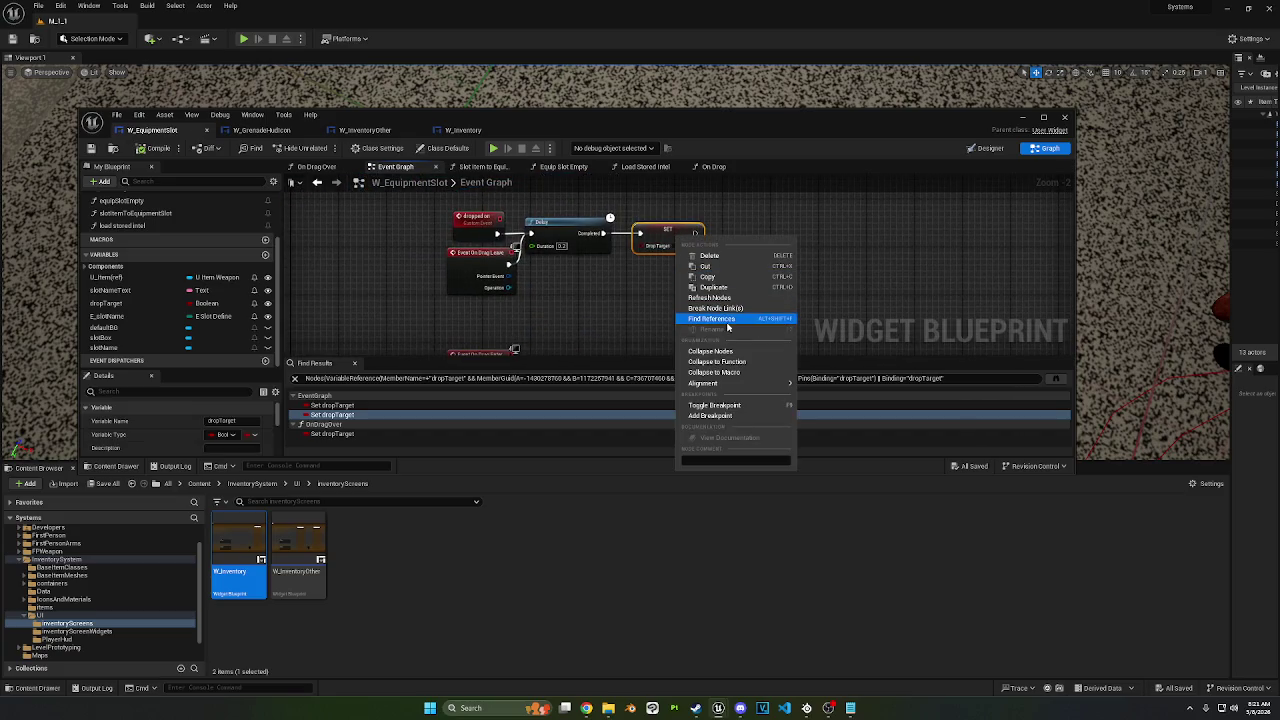
left_click(735, 327)
double_click(393, 405)
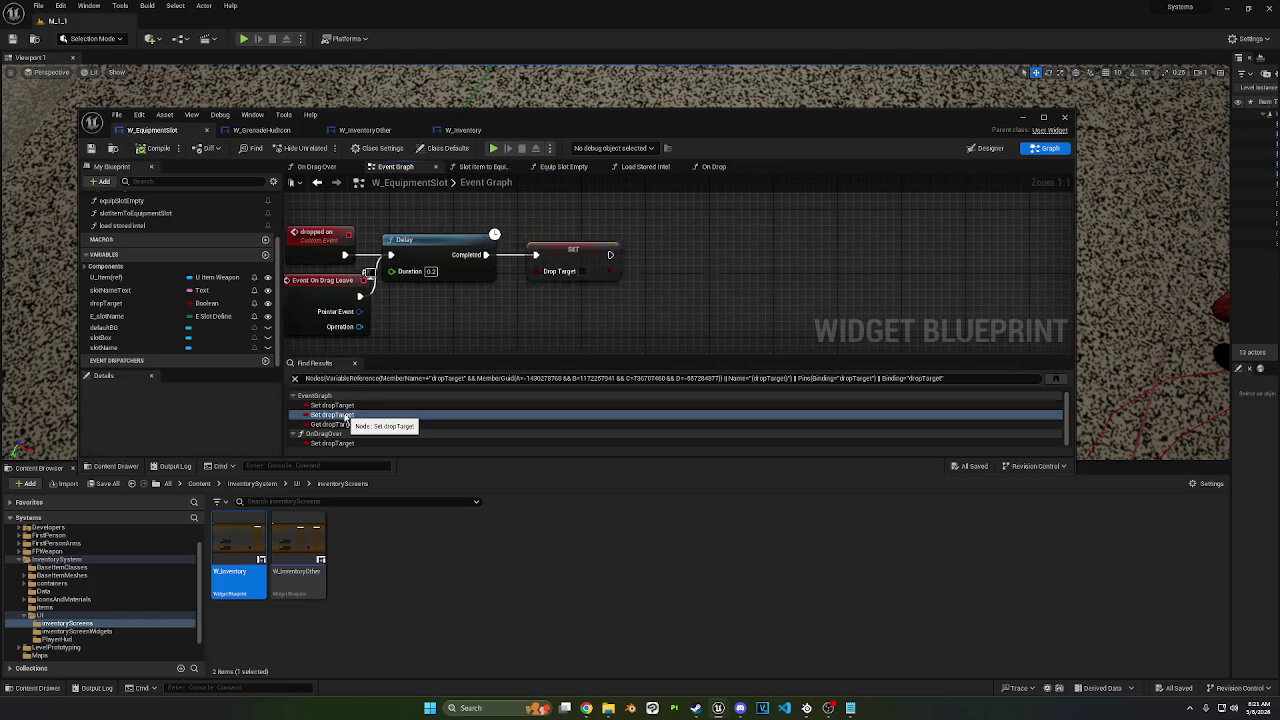
double_click(332, 414)
mouse_move(565, 259)
left_mouse_down()
mouse_move(634, 262)
mouse_move(563, 257)
mouse_move(514, 280)
left_mouse_up()
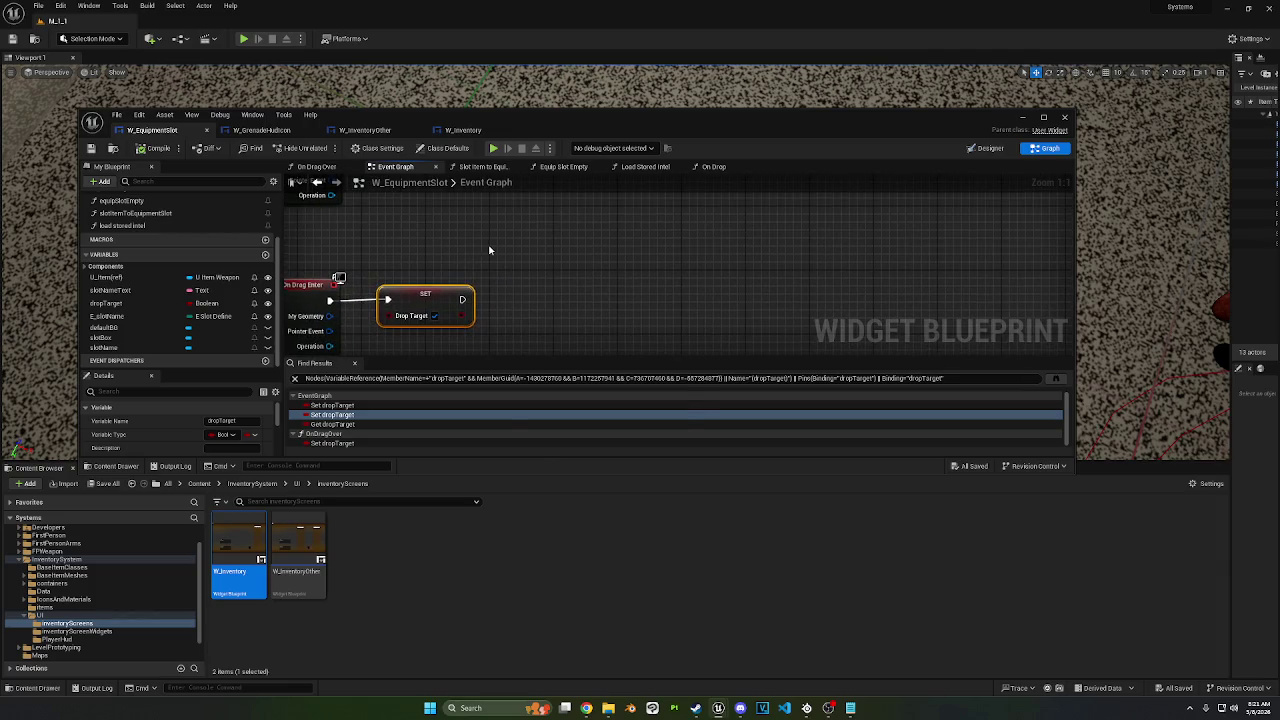
Step: Add a Get Parent node and move it up beside the SET dropTarget node
right_click(489, 250)
type("get parent")
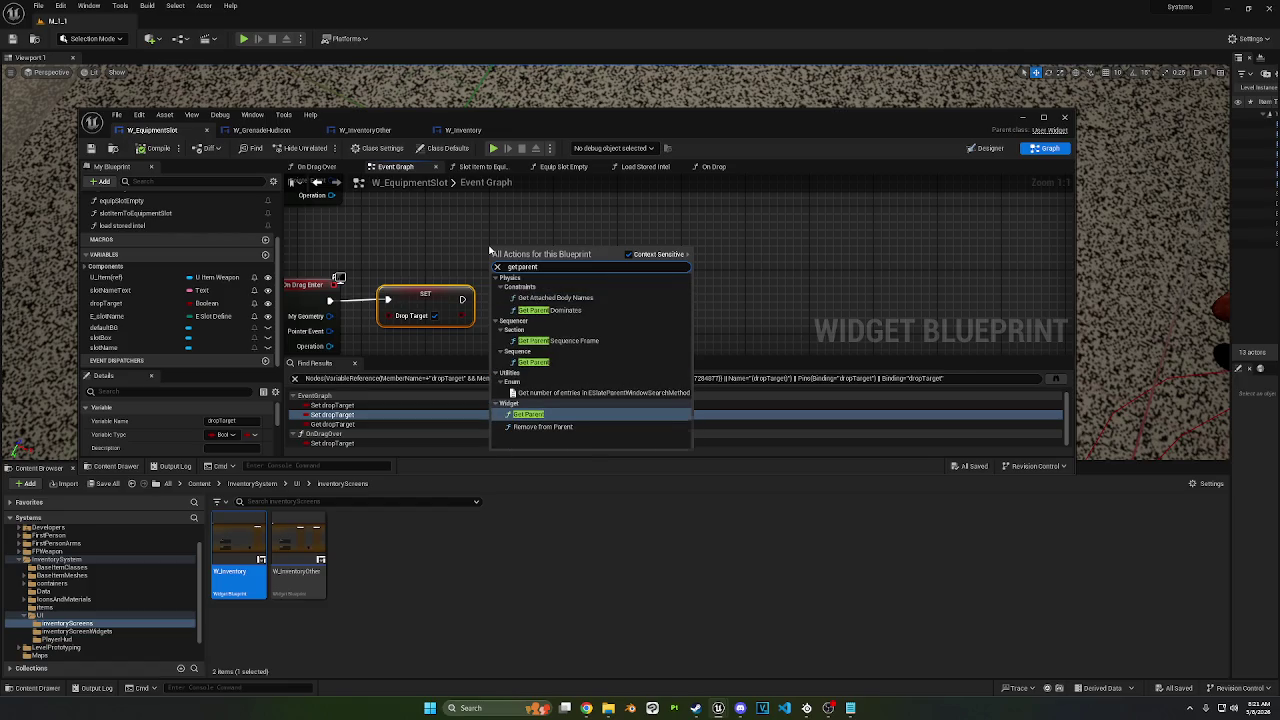
key("Return")
mouse_move(490, 246)
left_mouse_down()
mouse_move(380, 257)
mouse_move(380, 232)
left_mouse_up()
Step: Search Get Parent's Return Value actions for 'on dra', 'cast to W_' and 'get widget' without adding anything
left_click_drag(480, 259, 516, 277)
type("on dra")
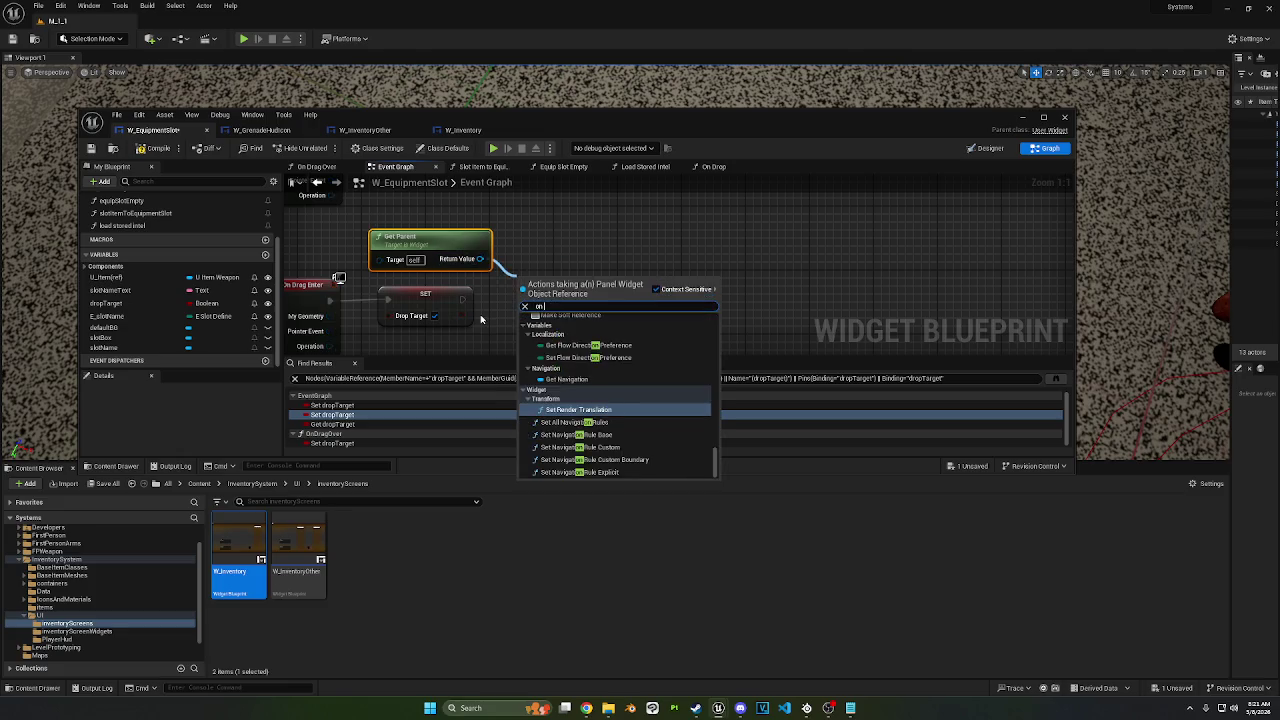
key("BackSpace")
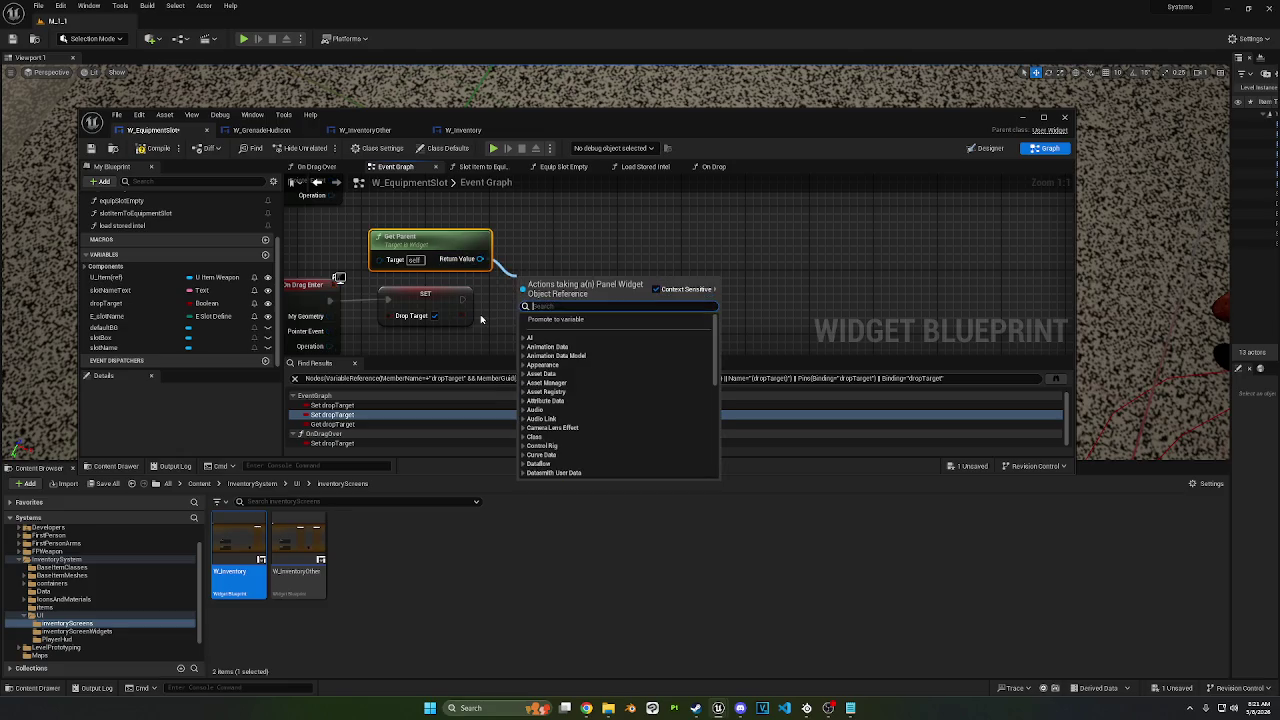
type("cast to W_")
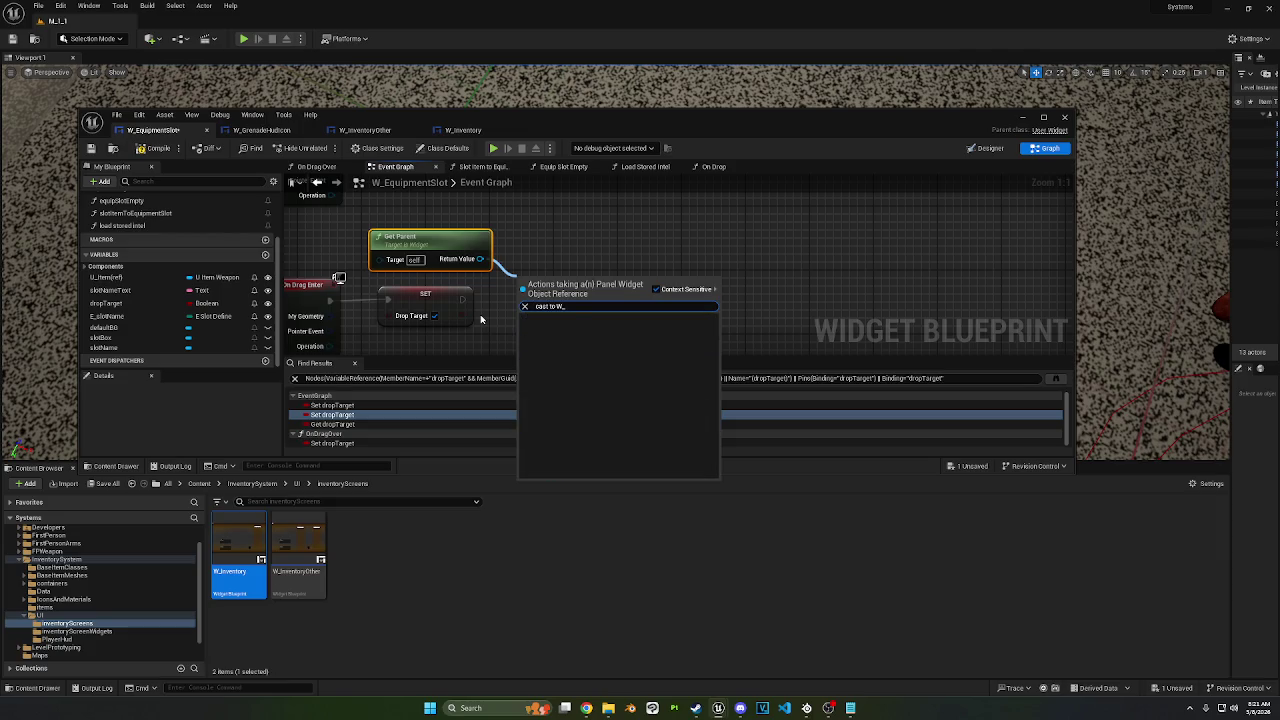
key("BackSpace")
key("BackSpace")
key("BackSpace")
key("BackSpace")
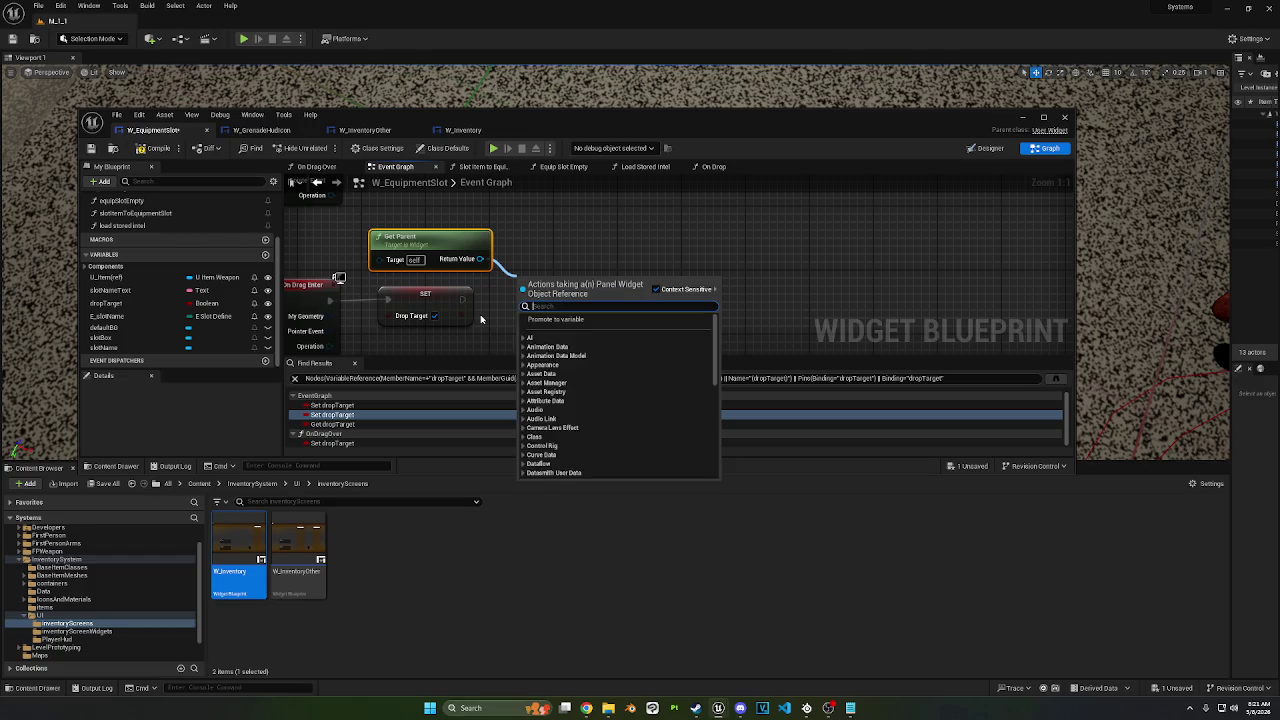
type("get widget")
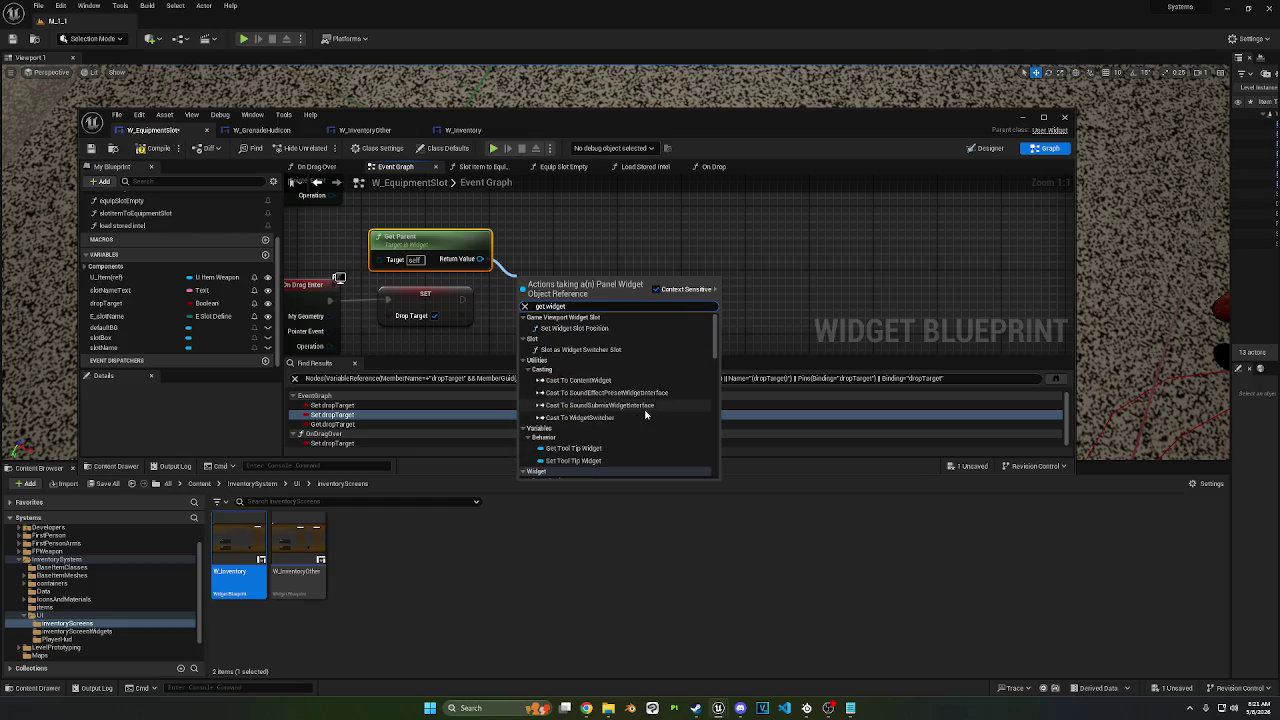
scroll(625, 345, "down", 6)
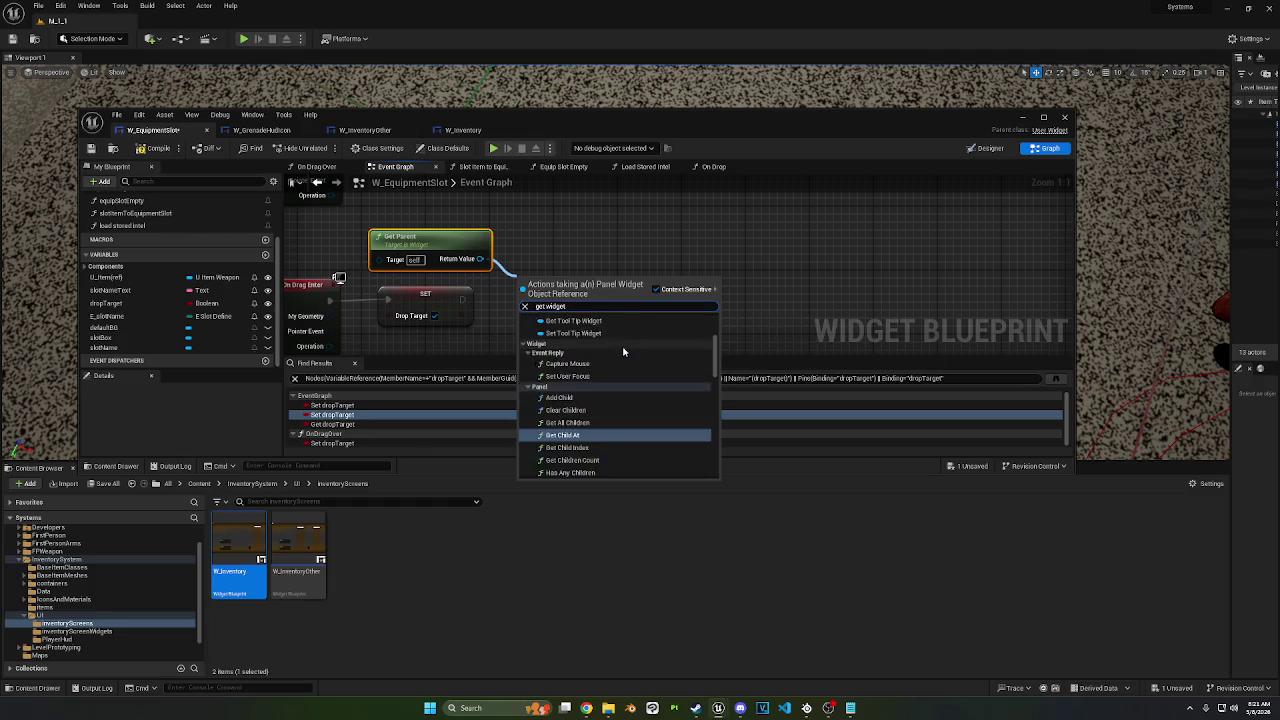
scroll(624, 350, "up", 3)
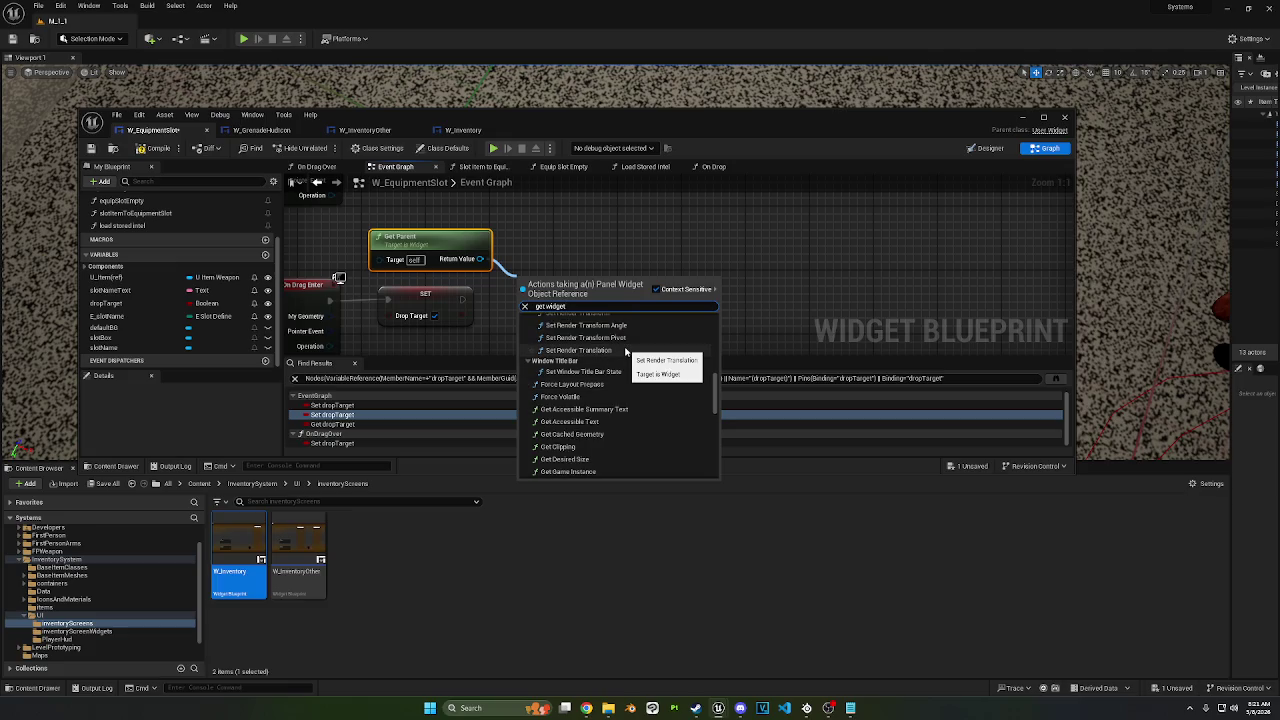
left_click(530, 233)
Step: Search Return Value actions again for 'get wid' and 'cast', then dismiss without choosing
left_click_drag(481, 258, 590, 258)
type("get wid")
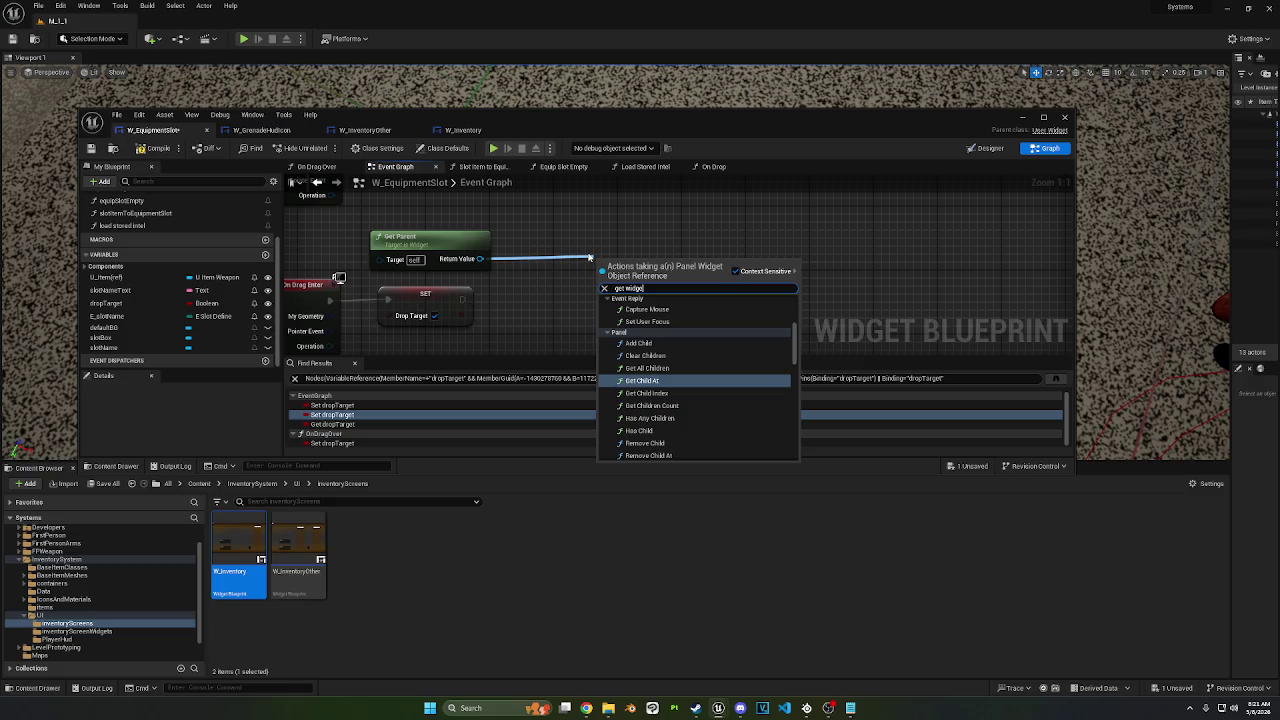
key("ctrl+a")
type("cast")
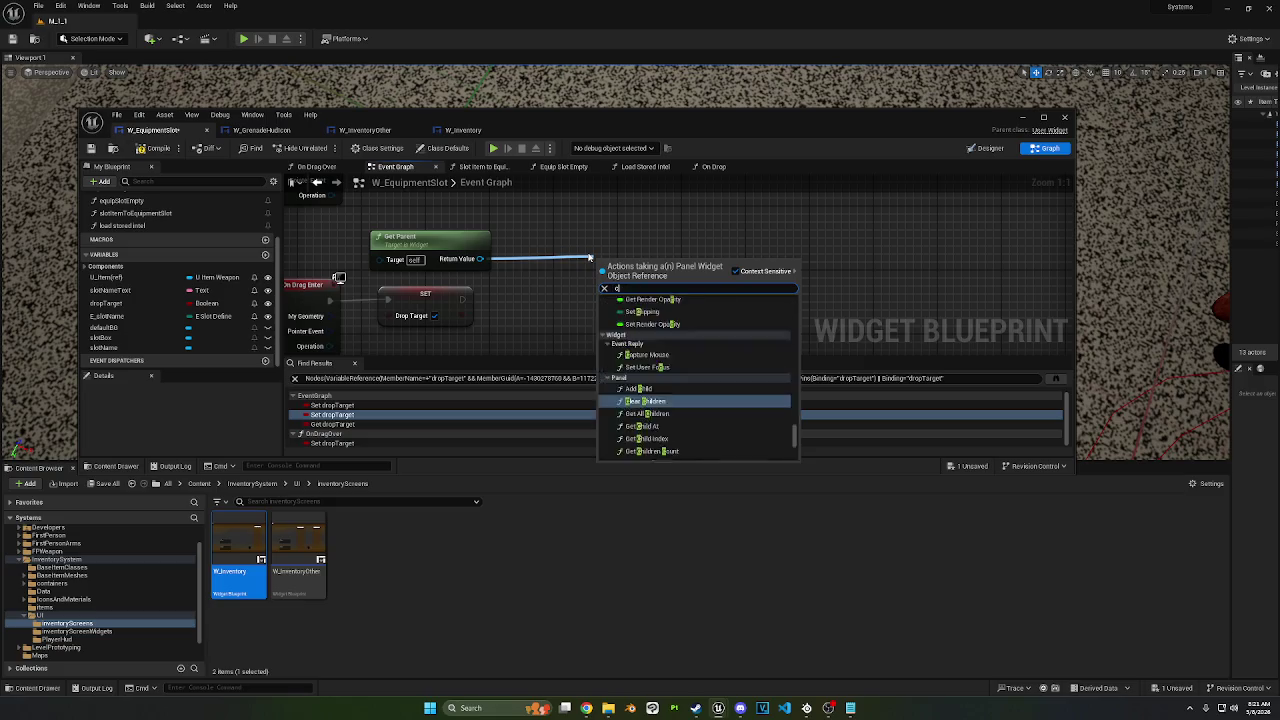
scroll(716, 342, "down", 5)
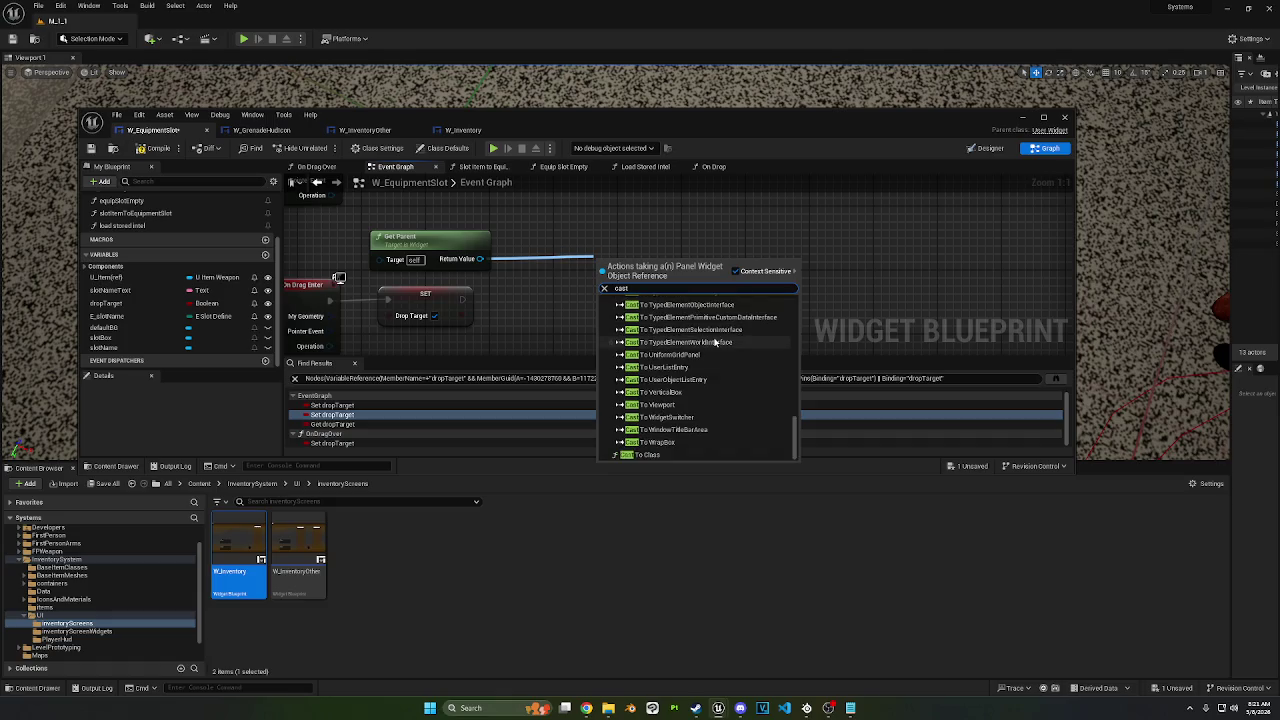
scroll(700, 398, "up", 5)
scroll(699, 398, "up", 10)
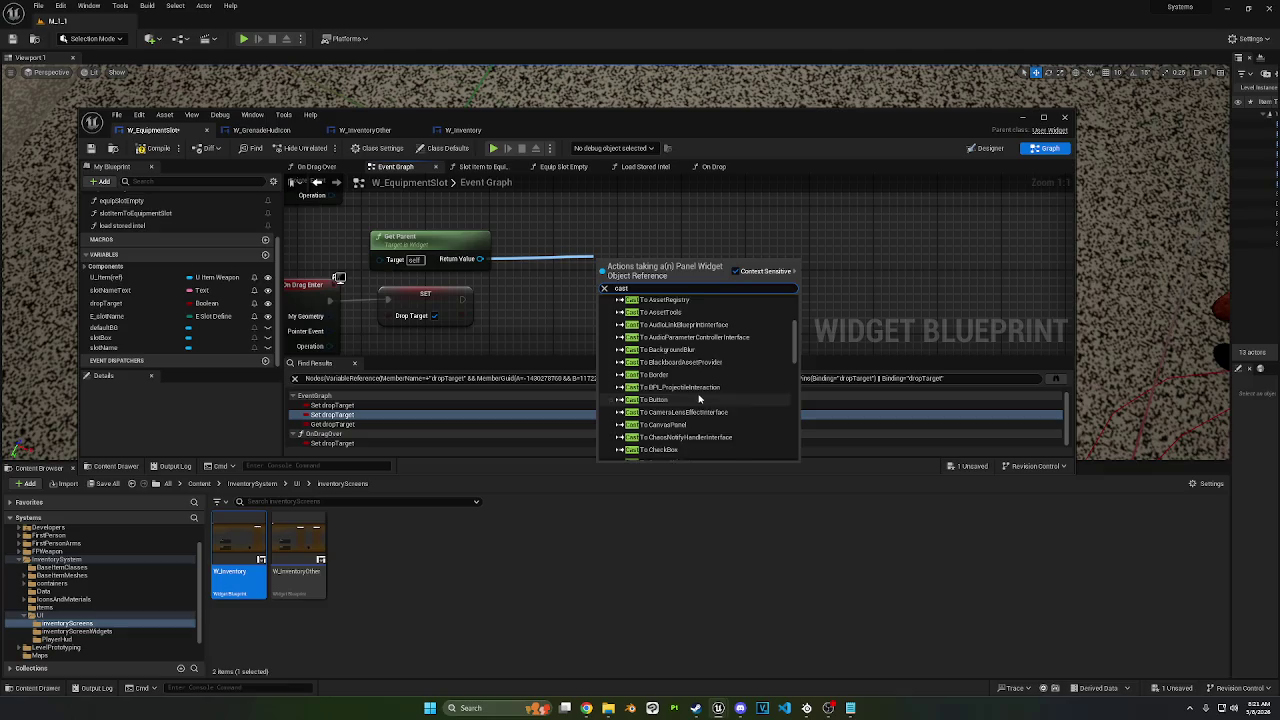
type("t")
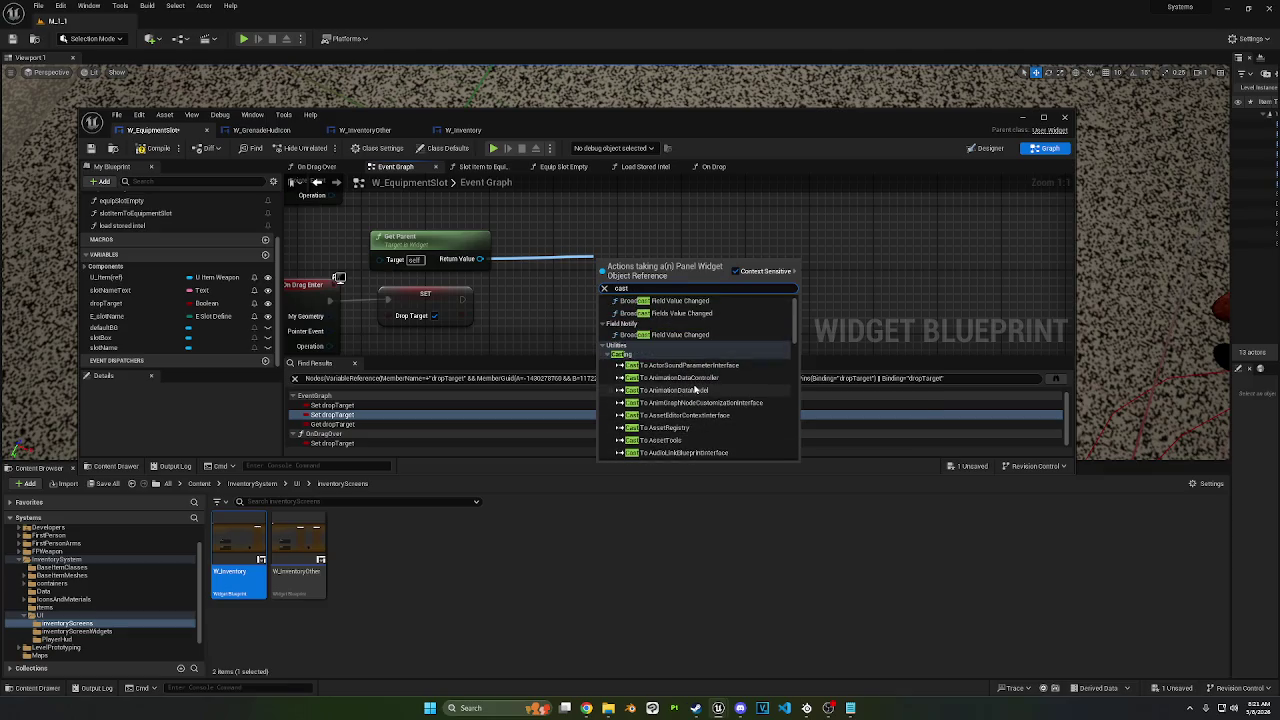
left_click(583, 215)
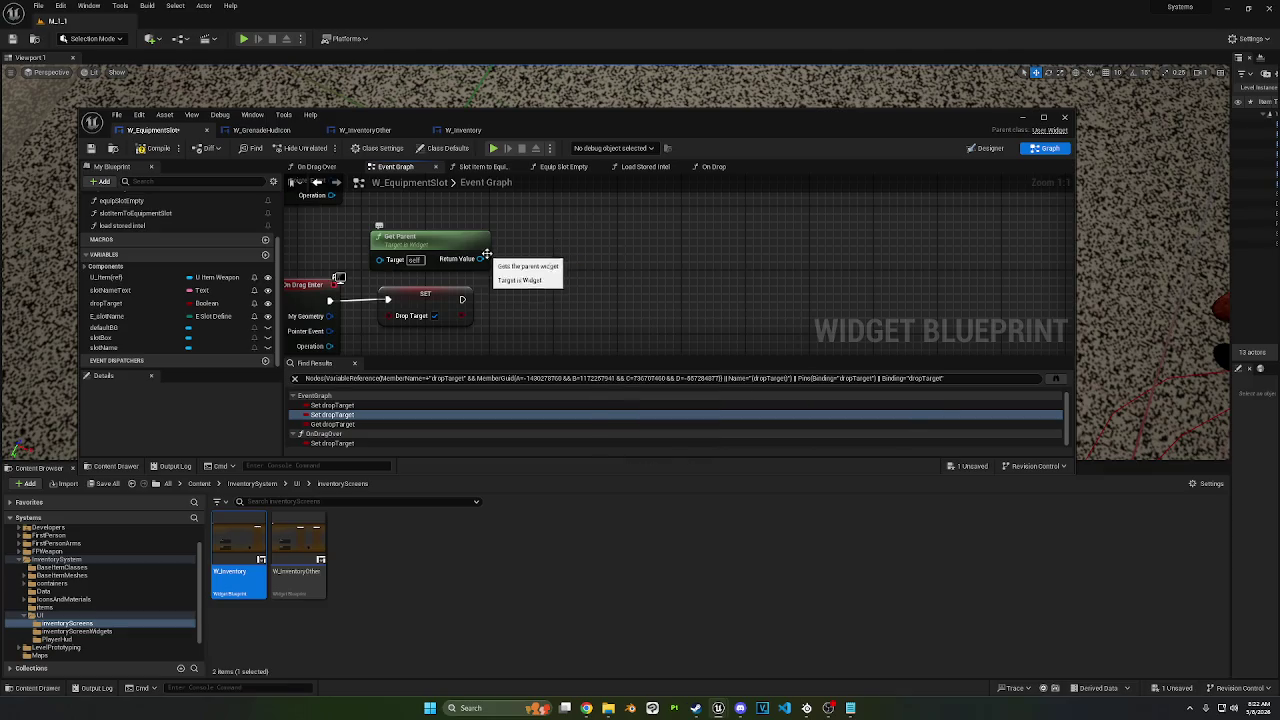
right_click(548, 270)
Step: Search this blueprint's actions for 'get widget owning', then 'get widget', and scroll through the results
type("get widg")
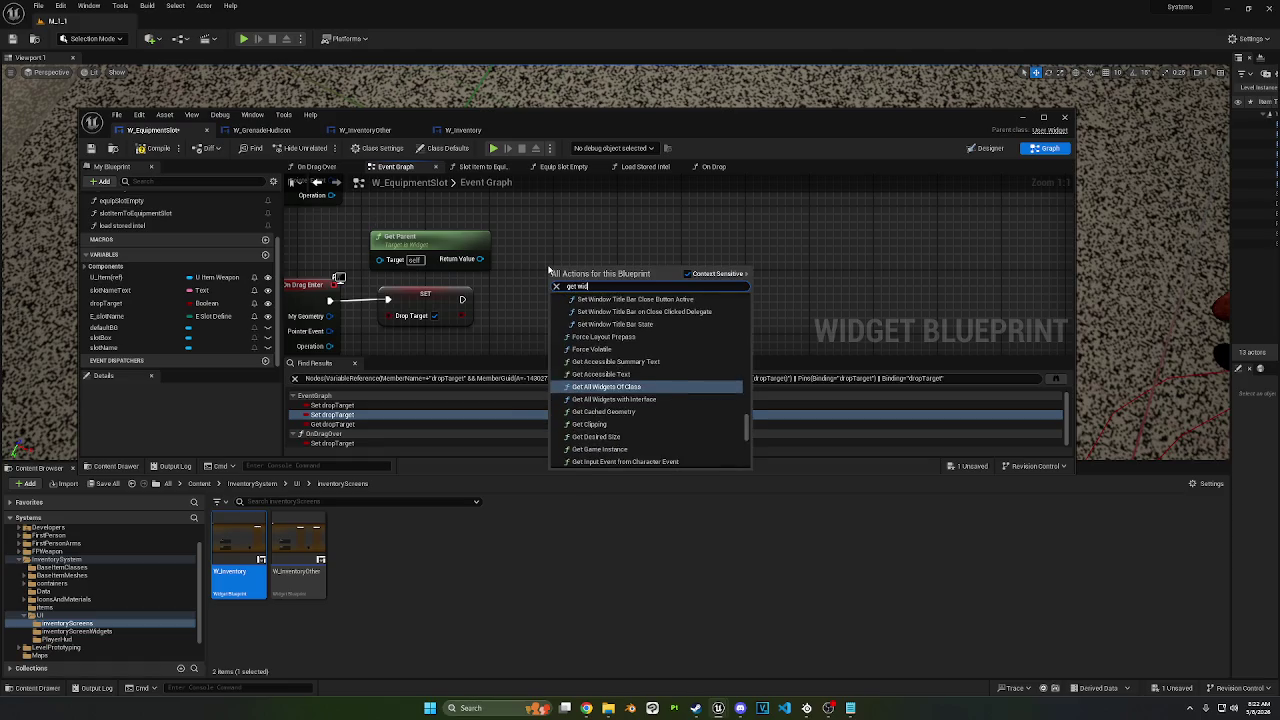
type("get owning")
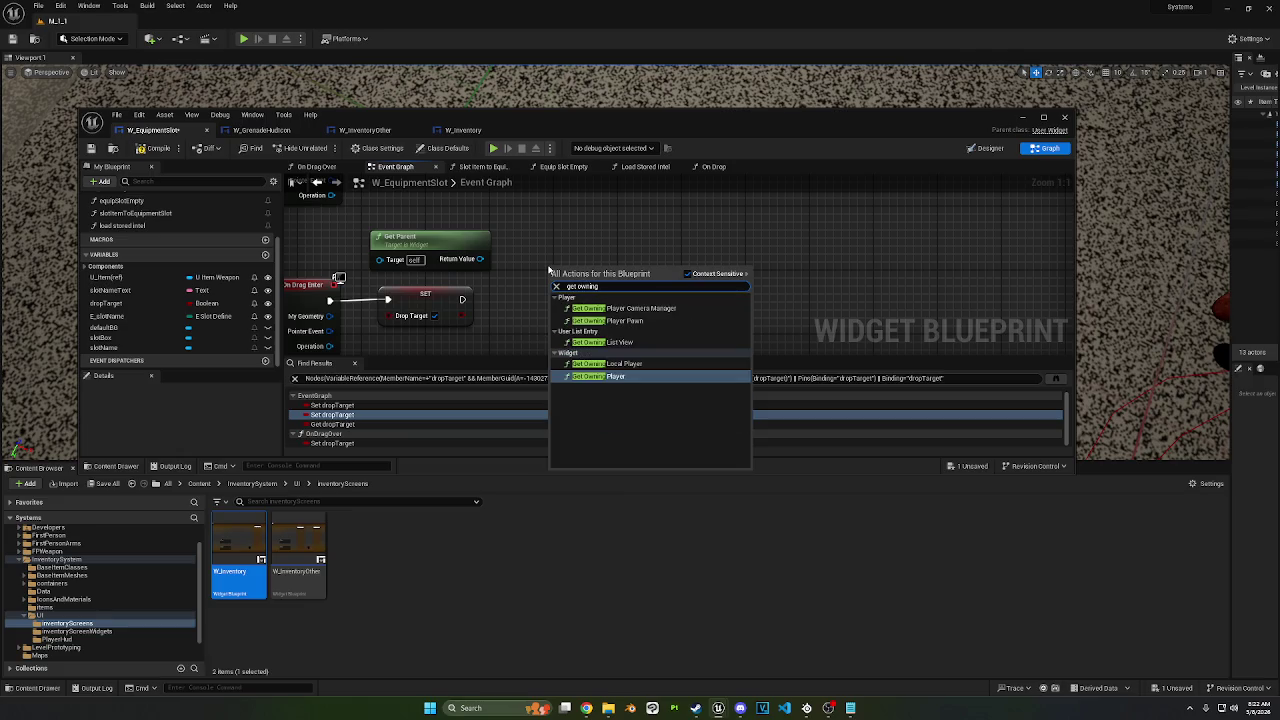
key("ctrl+Left")
key("BackSpace")
key("BackSpace")
key("BackSpace")
key("ctrl+a")
type("get widget")
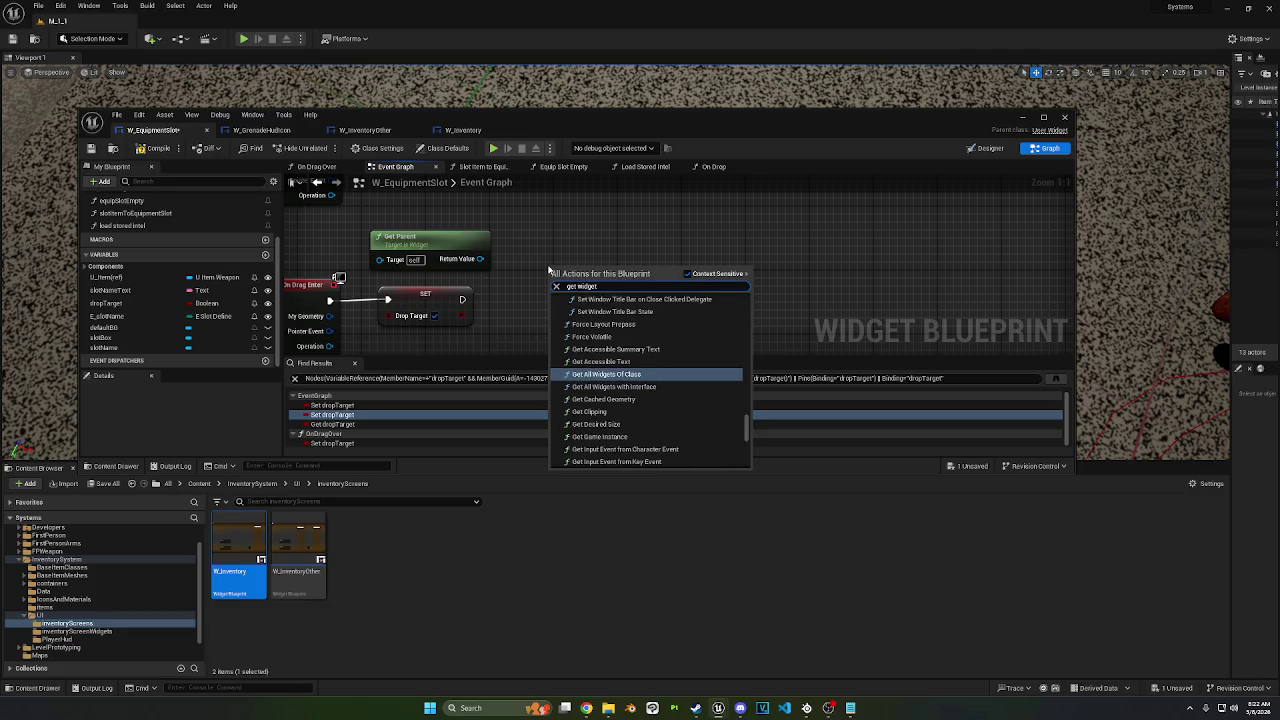
mouse_move(745, 436)
left_mouse_down()
mouse_move(745, 458)
mouse_move(755, 422)
left_mouse_up()
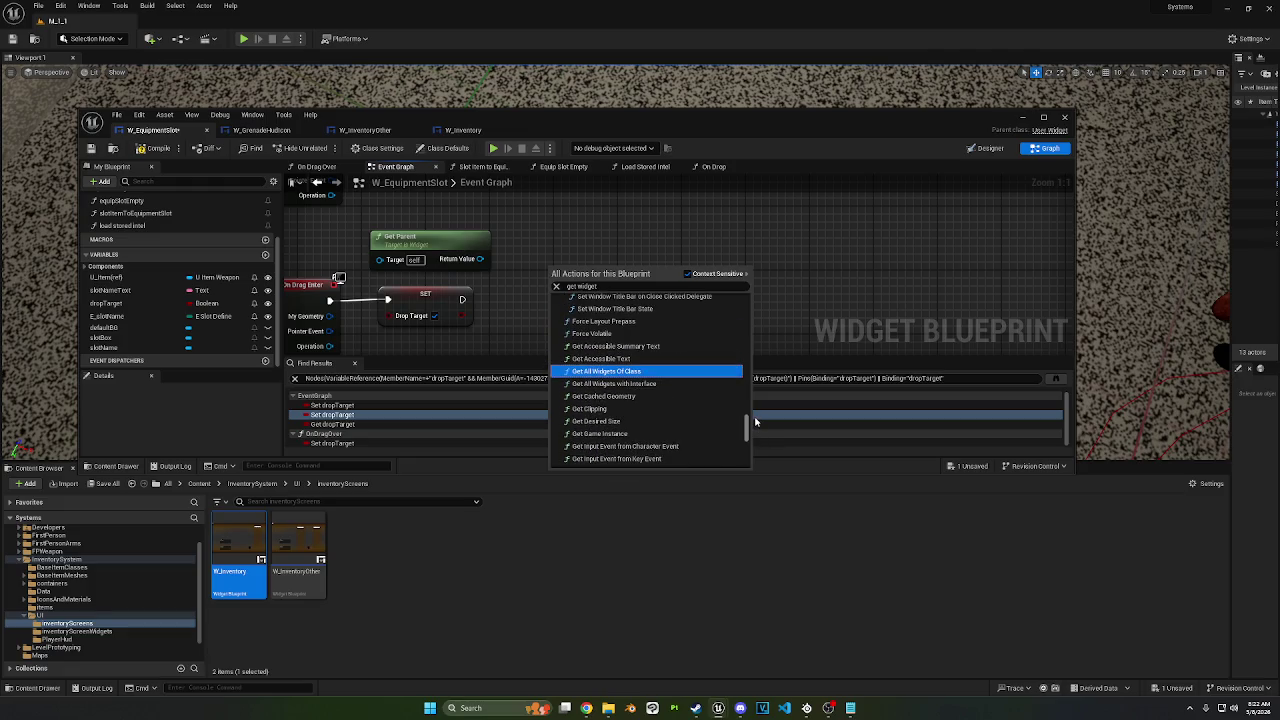
scroll(745, 412, "up", 1)
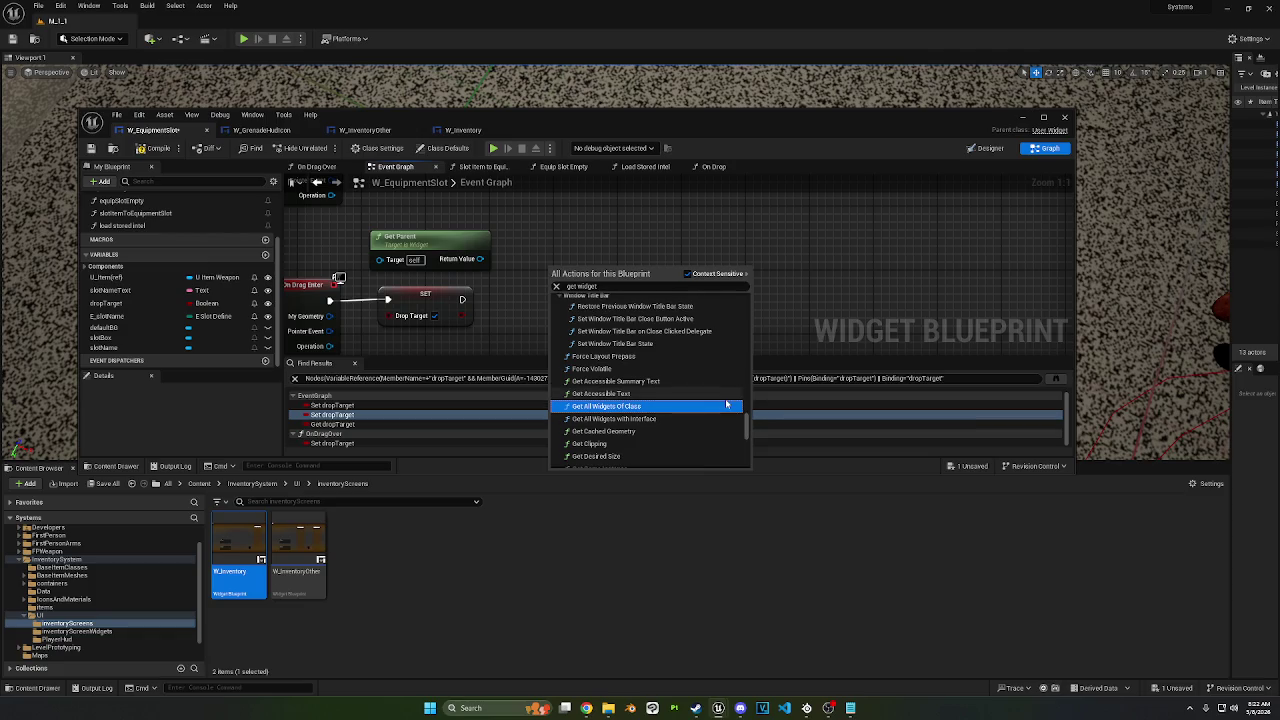
scroll(633, 396, "up", 5)
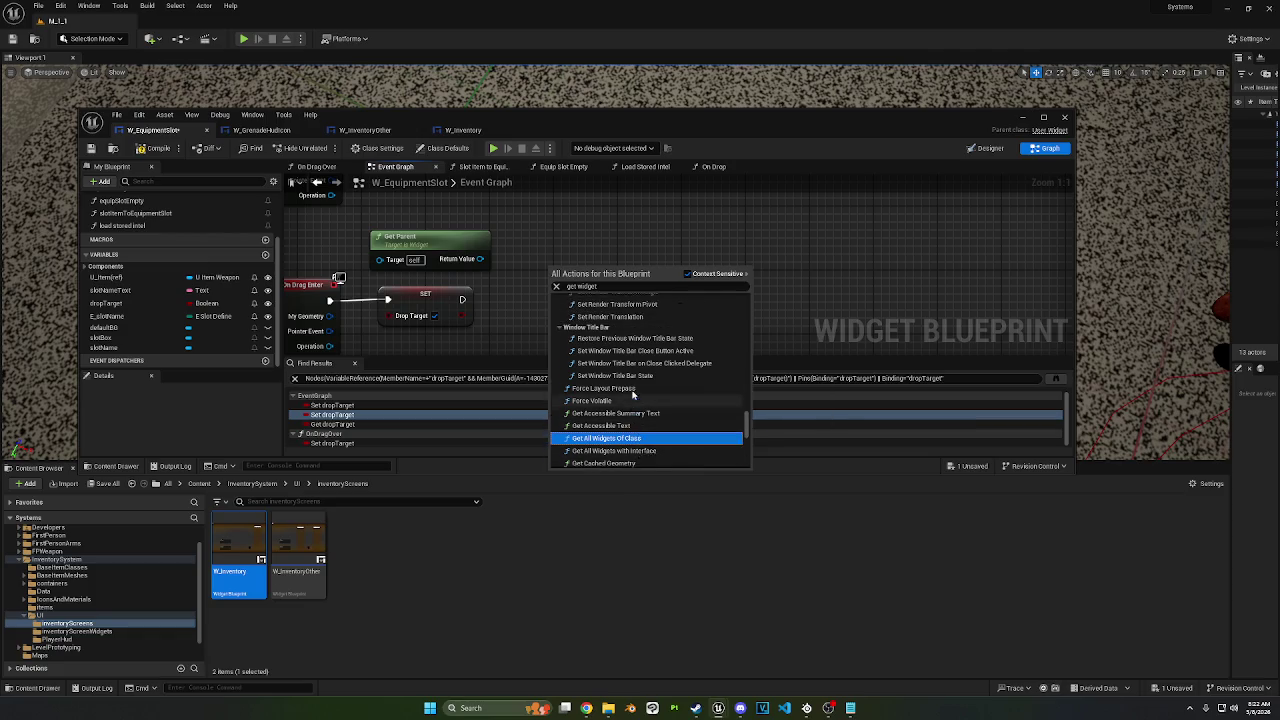
scroll(632, 396, "up", 4)
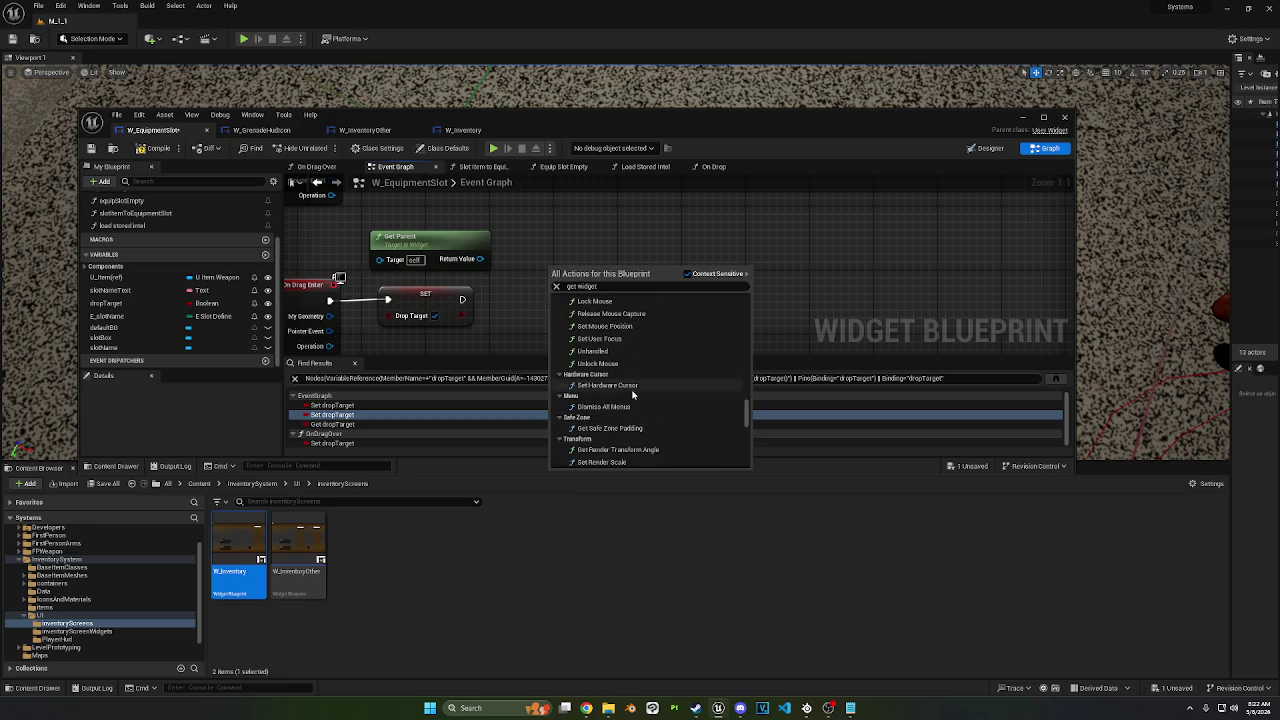
scroll(632, 396, "up", 4)
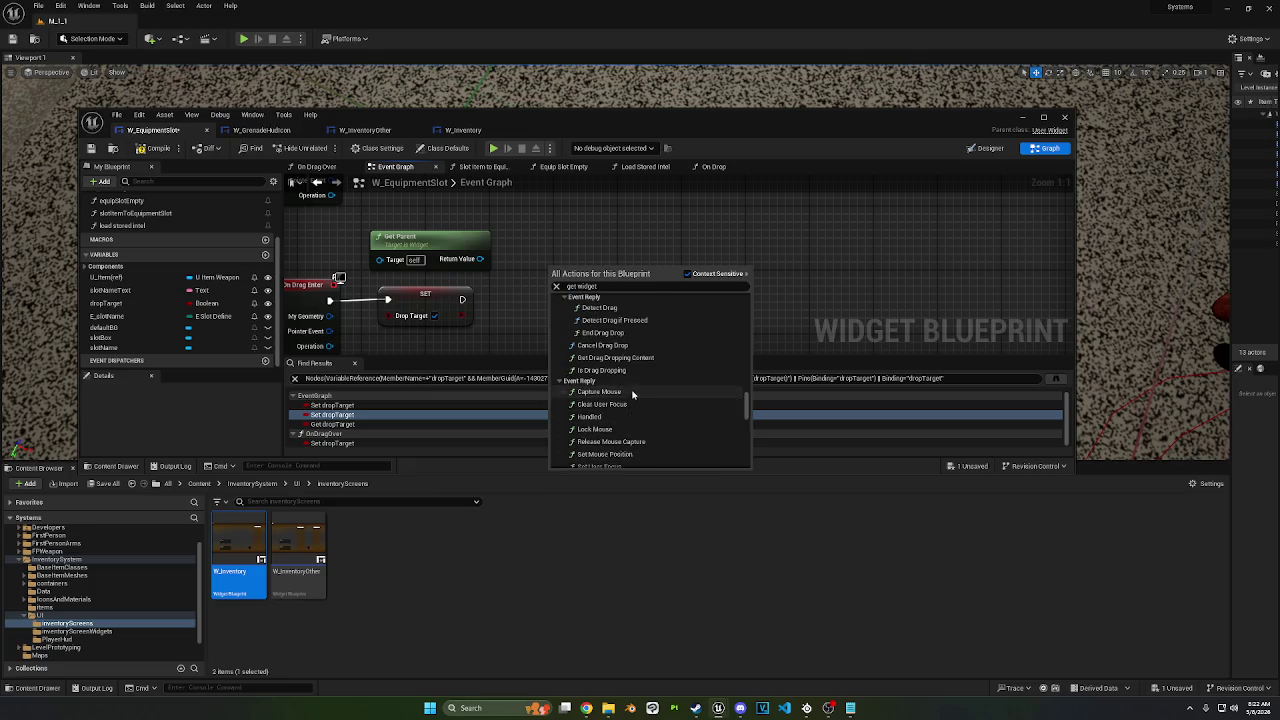
scroll(632, 396, "up", 5)
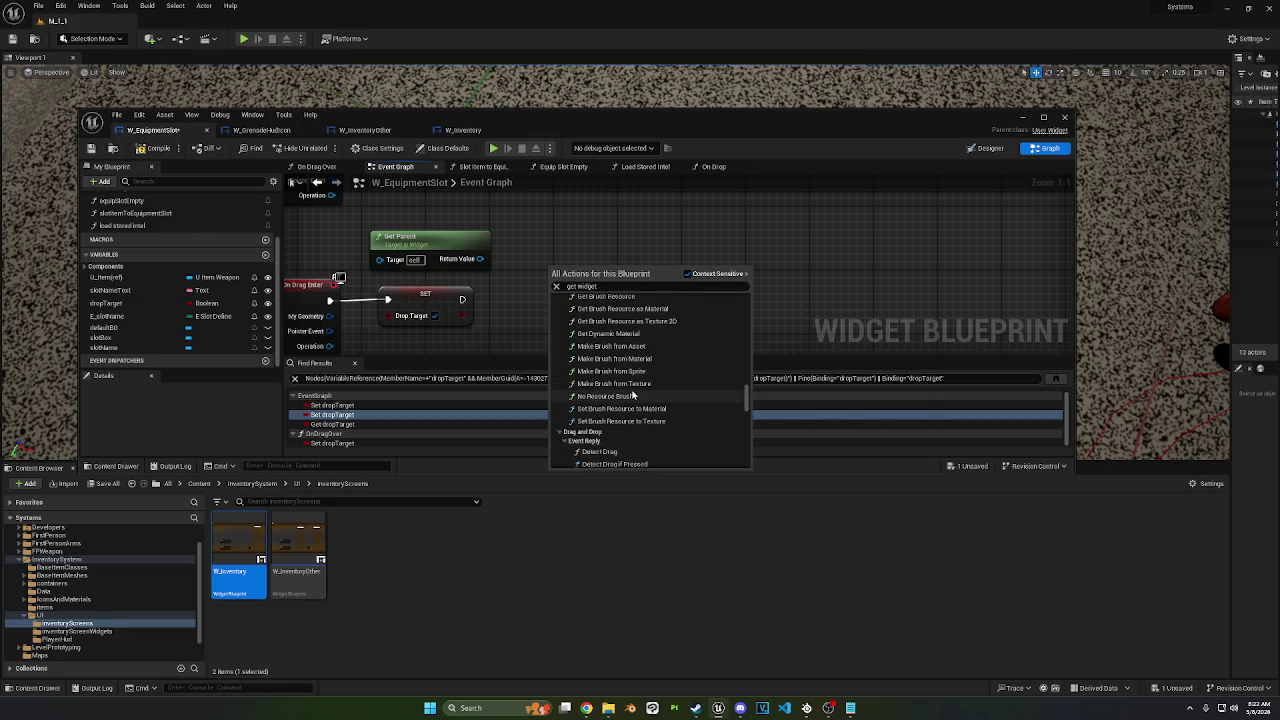
scroll(634, 391, "up", 1)
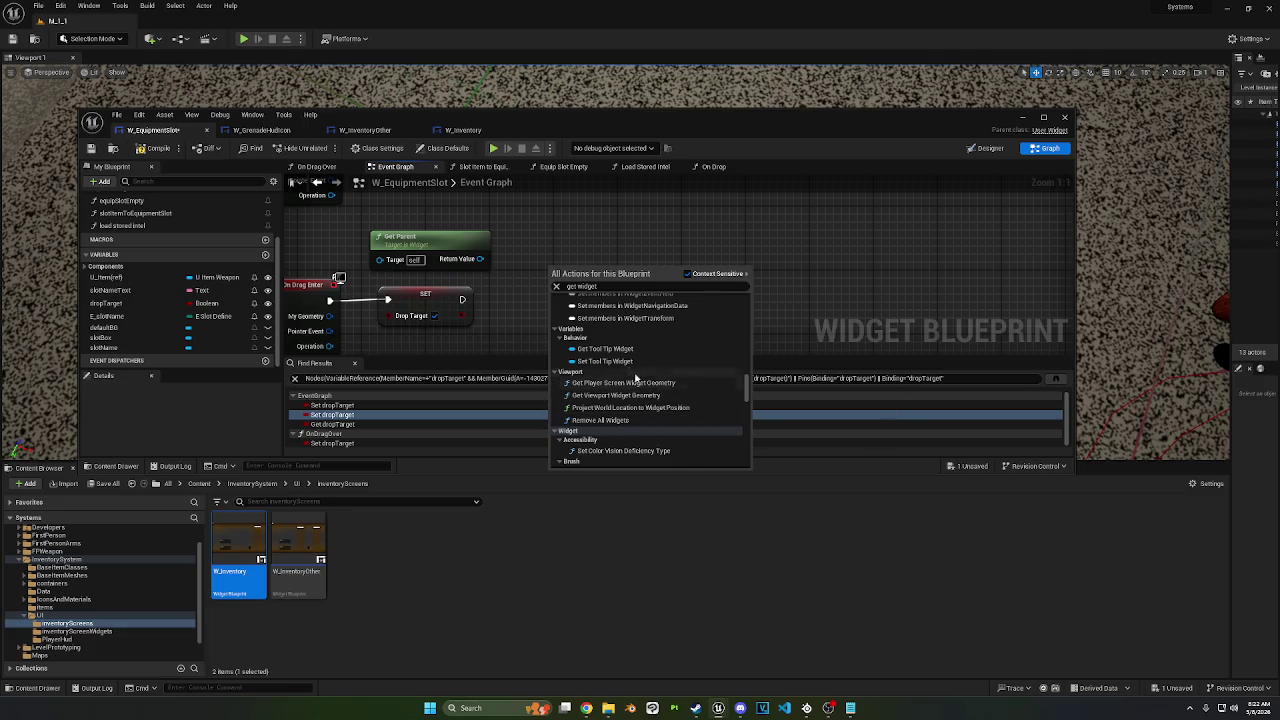
scroll(673, 362, "up", 1)
scroll(673, 366, "up", 10)
scroll(660, 368, "up", 10)
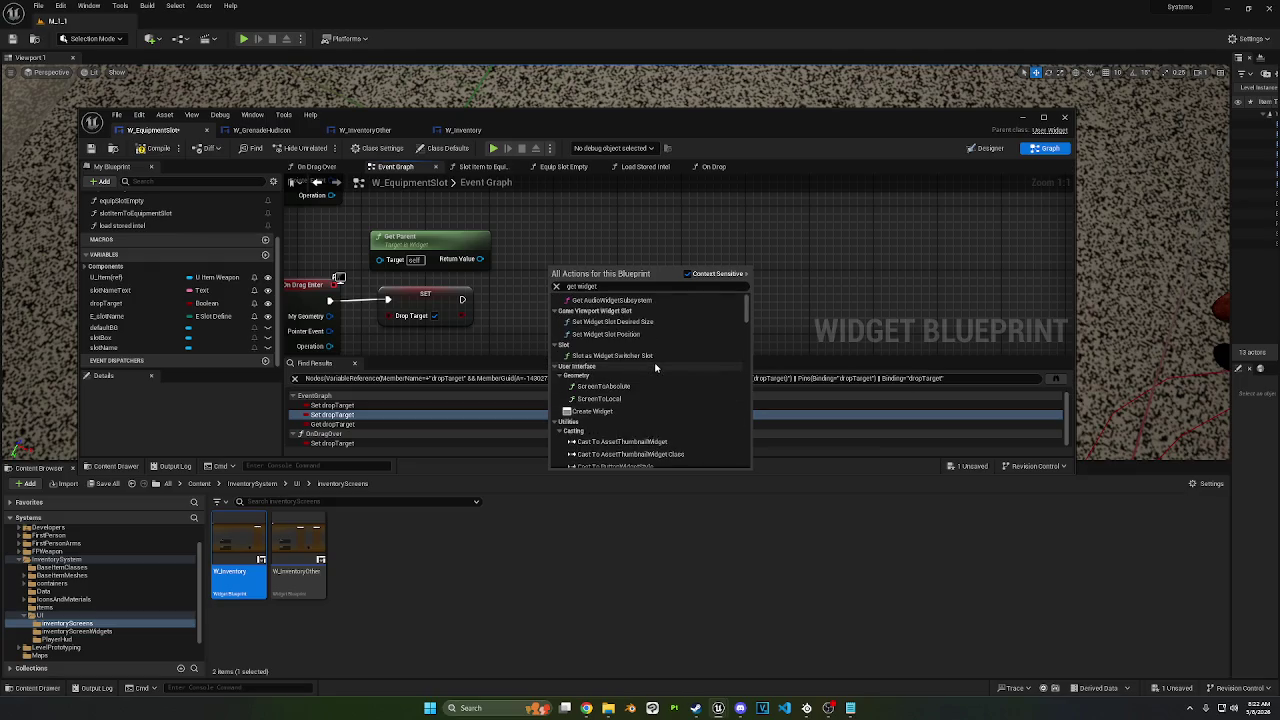
scroll(653, 363, "up", 1)
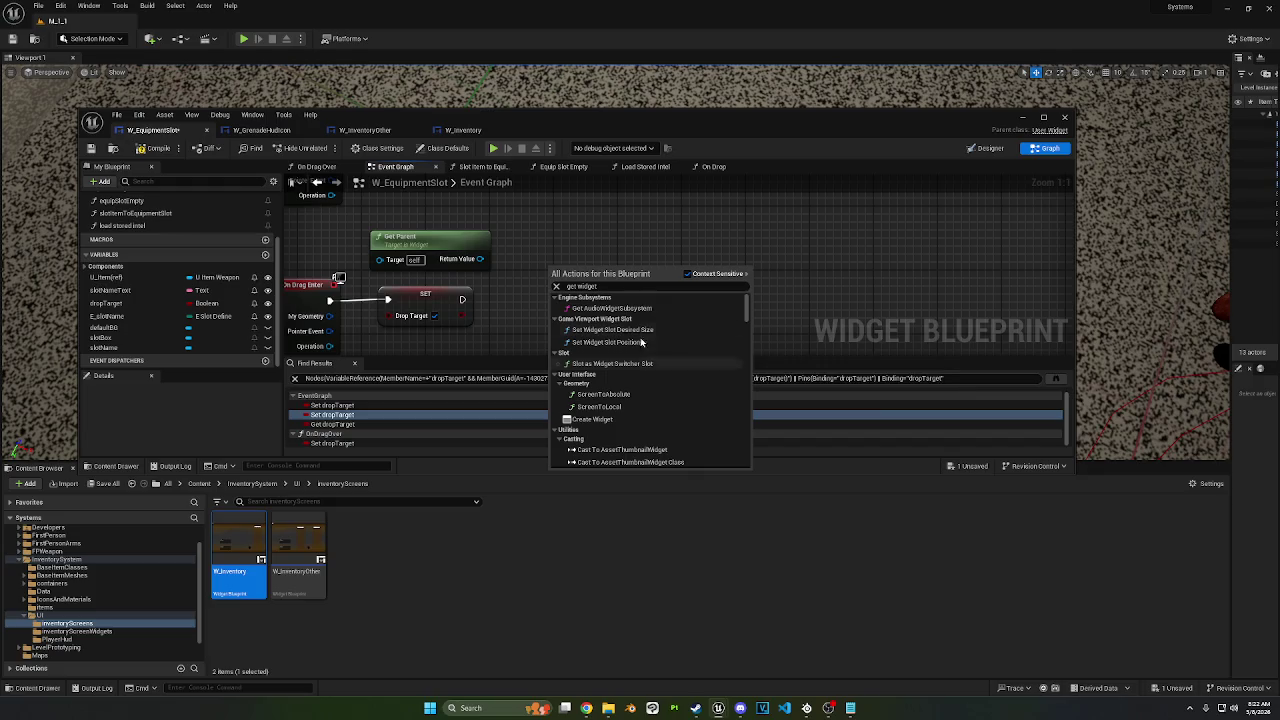
Step: Add a Get Class node from Get Parent's Return Value and place it beside Get Parent
left_click(597, 252)
left_click_drag(480, 259, 515, 292)
type("get child")
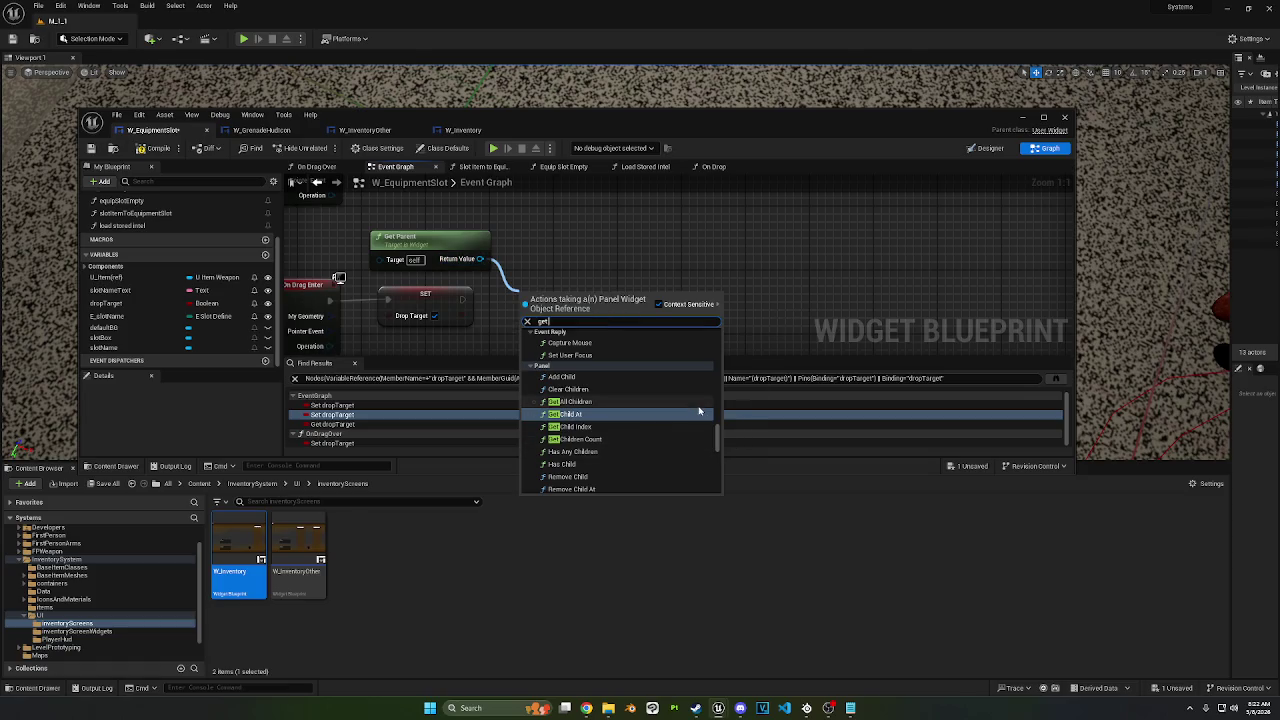
scroll(693, 413, "up", 2)
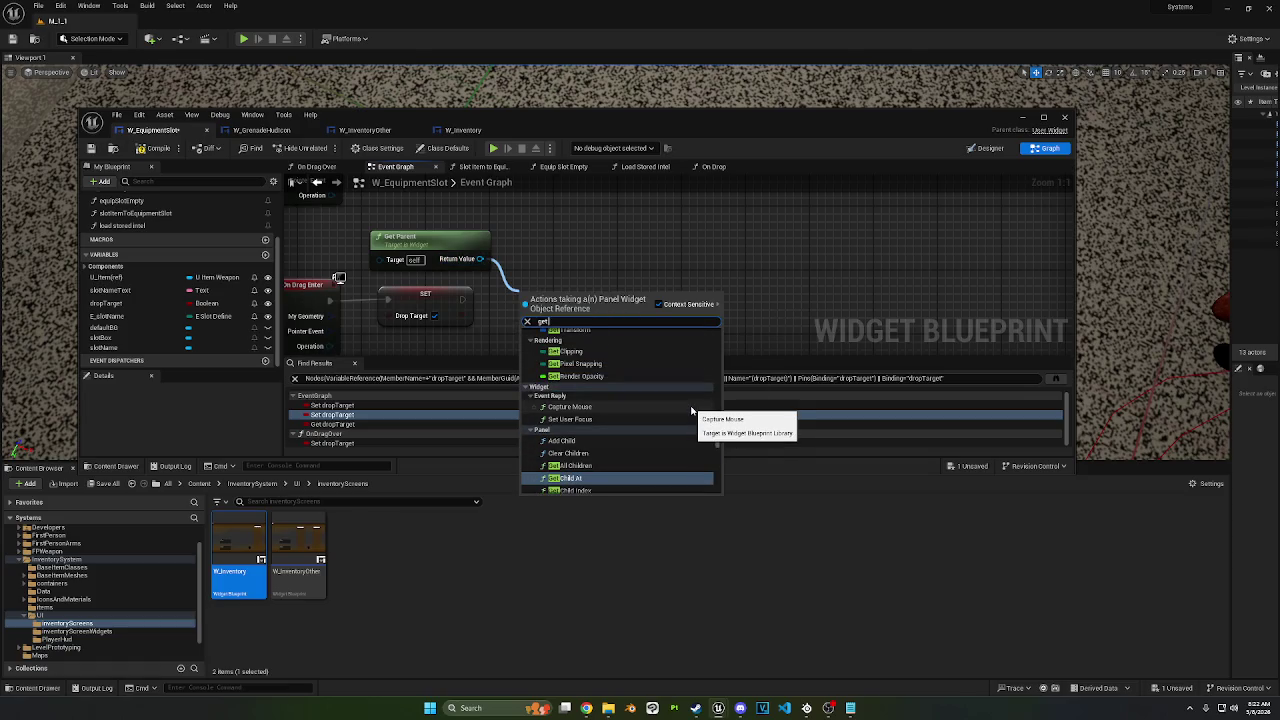
scroll(692, 410, "up", 4)
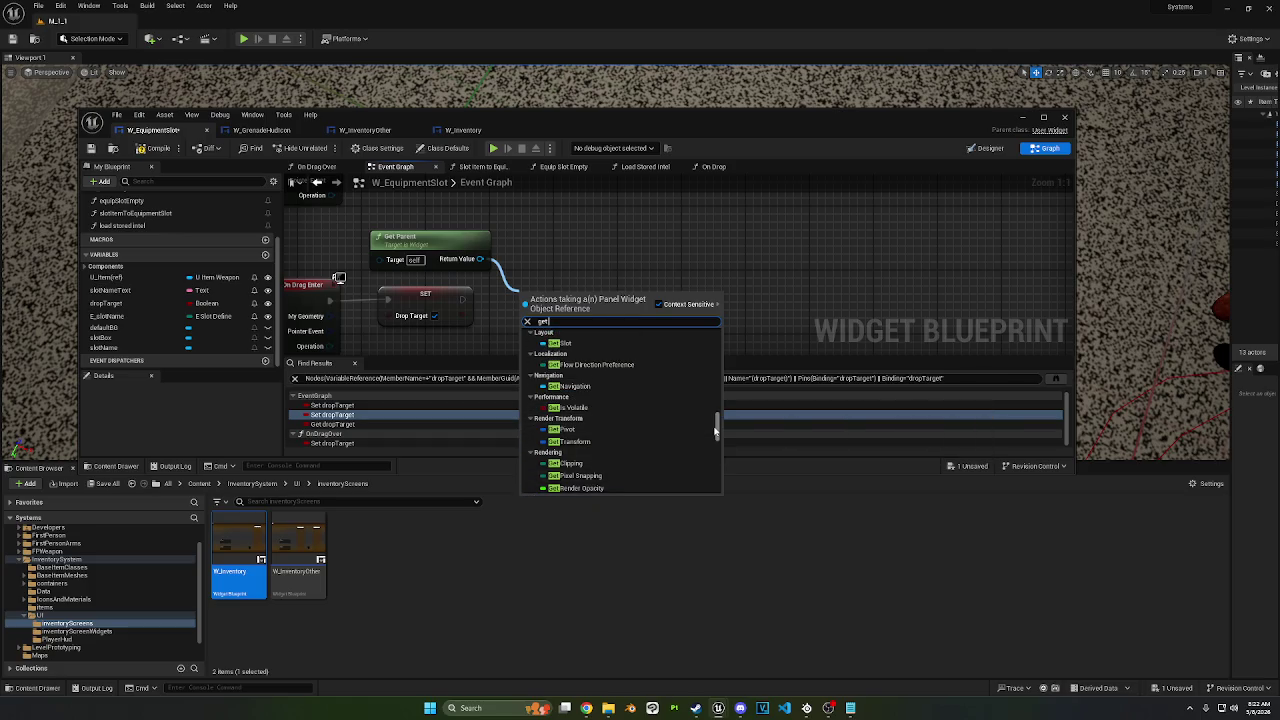
left_click_drag(717, 428, 716, 415)
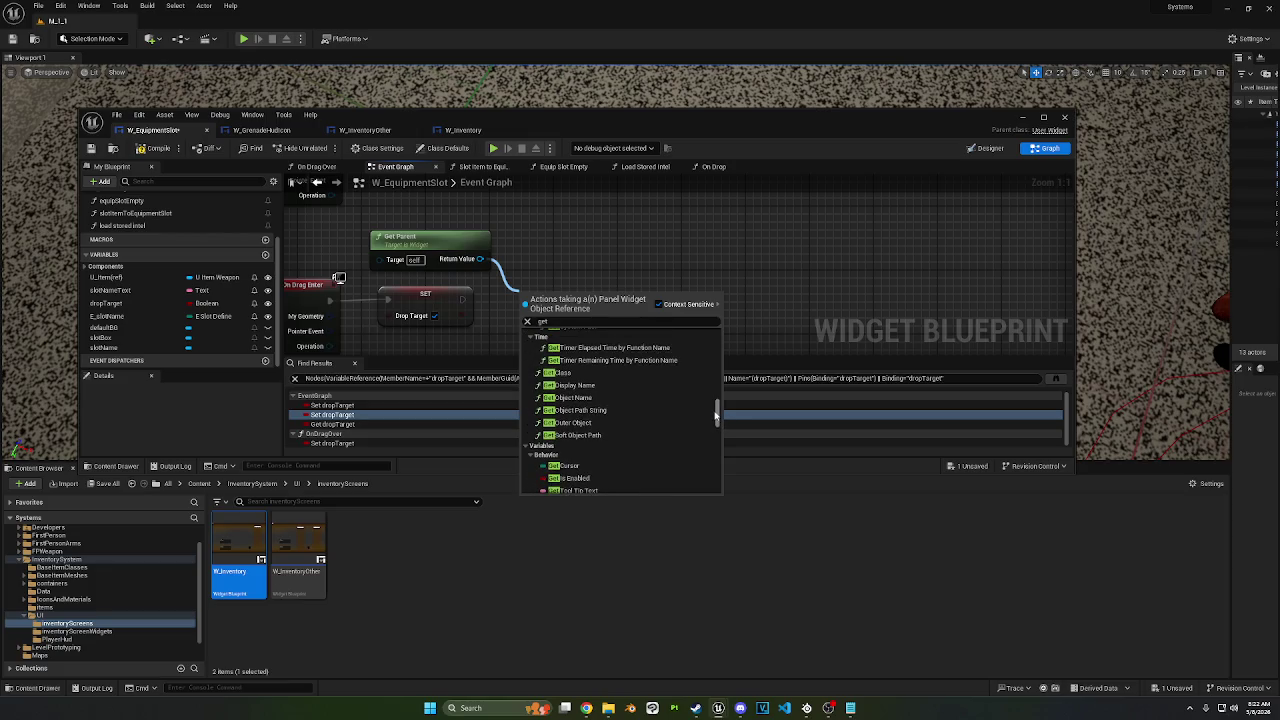
left_click(648, 373)
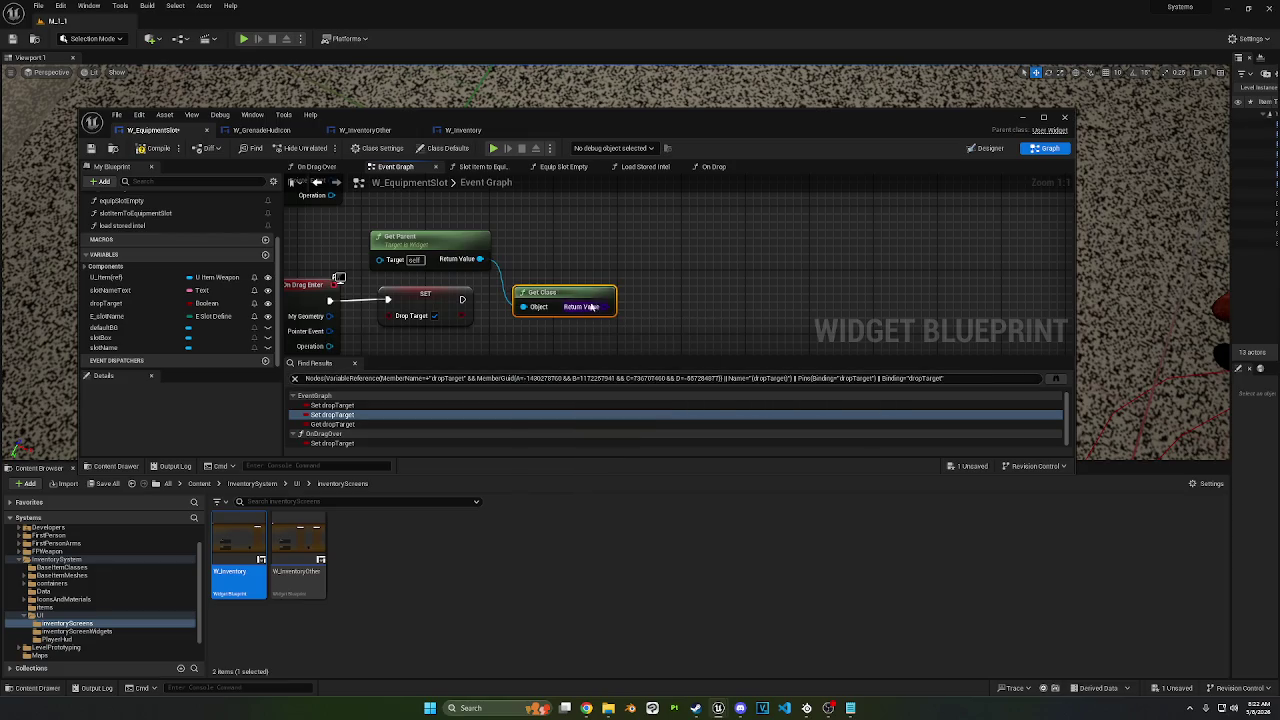
left_click_drag(560, 292, 560, 244)
Step: Remove the accidentally added Get Primary Asset Id from Object node
left_click_drag(480, 259, 521, 306)
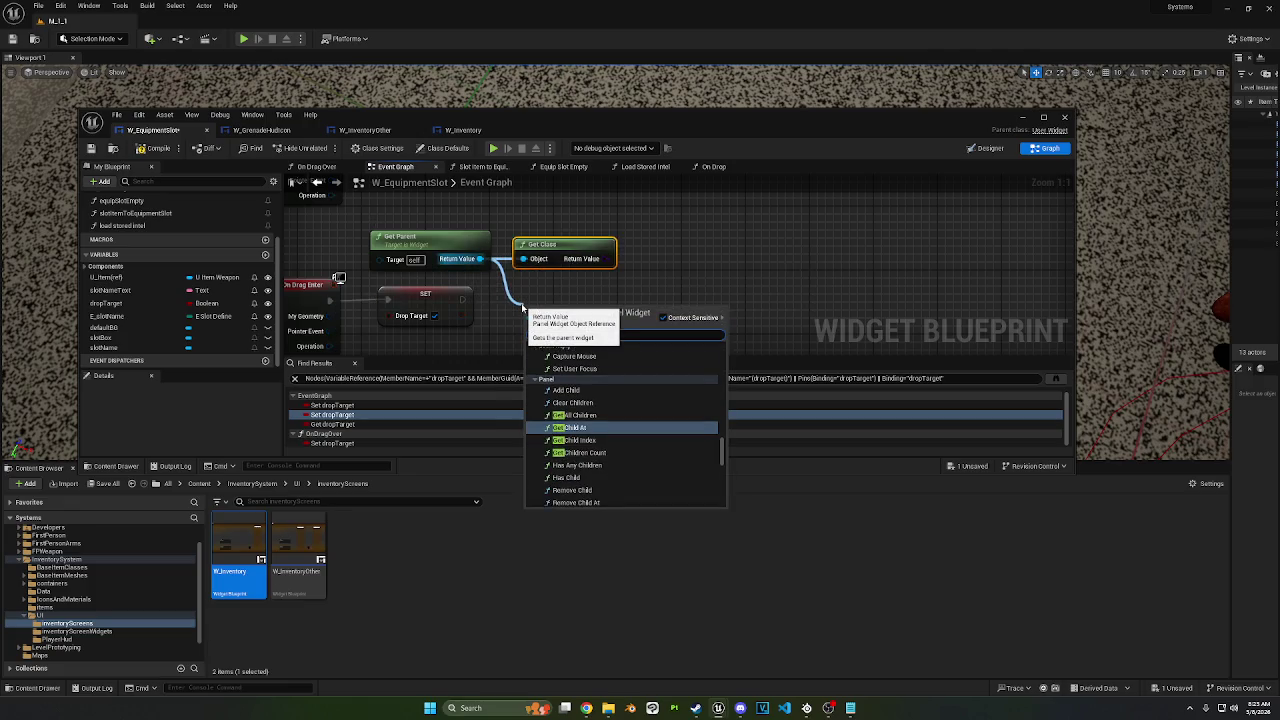
scroll(701, 433, "down", 5)
left_click(666, 378)
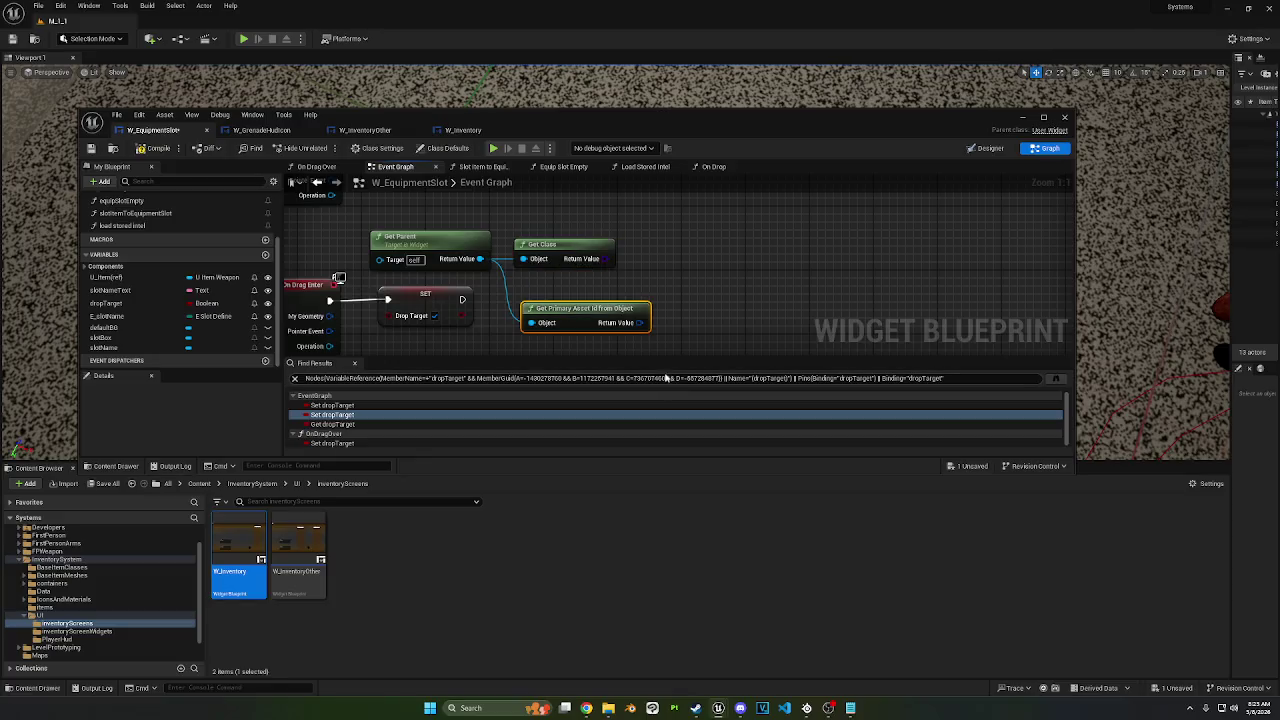
key("Delete")
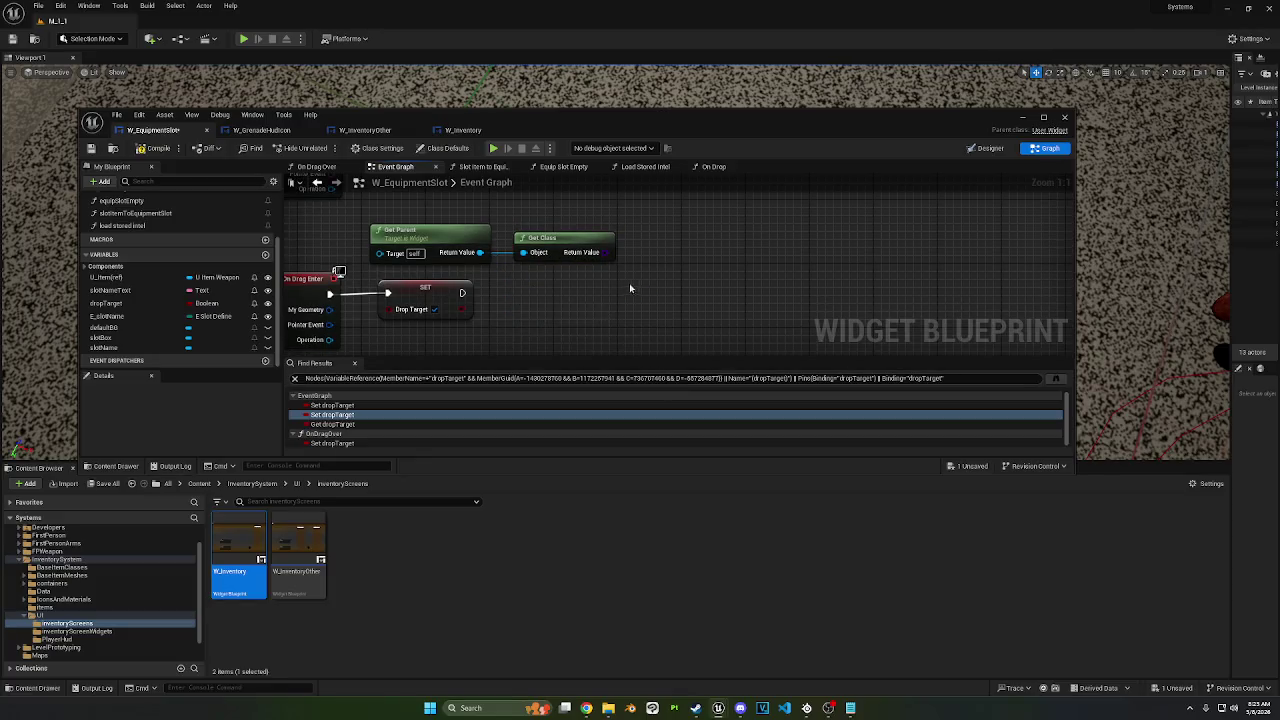
Step: Search the Get Class and Get Parent outputs for 'cast to W_' and 'cast to inv'
left_click_drag(605, 252, 612, 281)
type("cas")
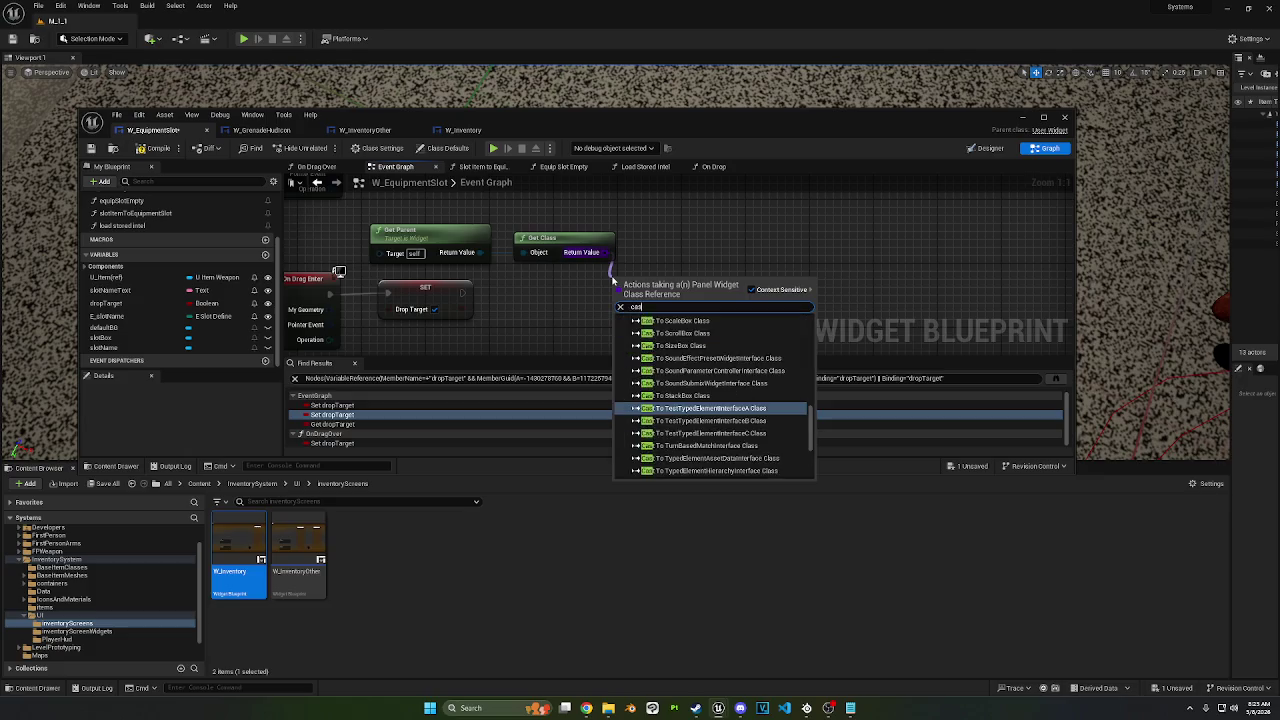
type("t to")
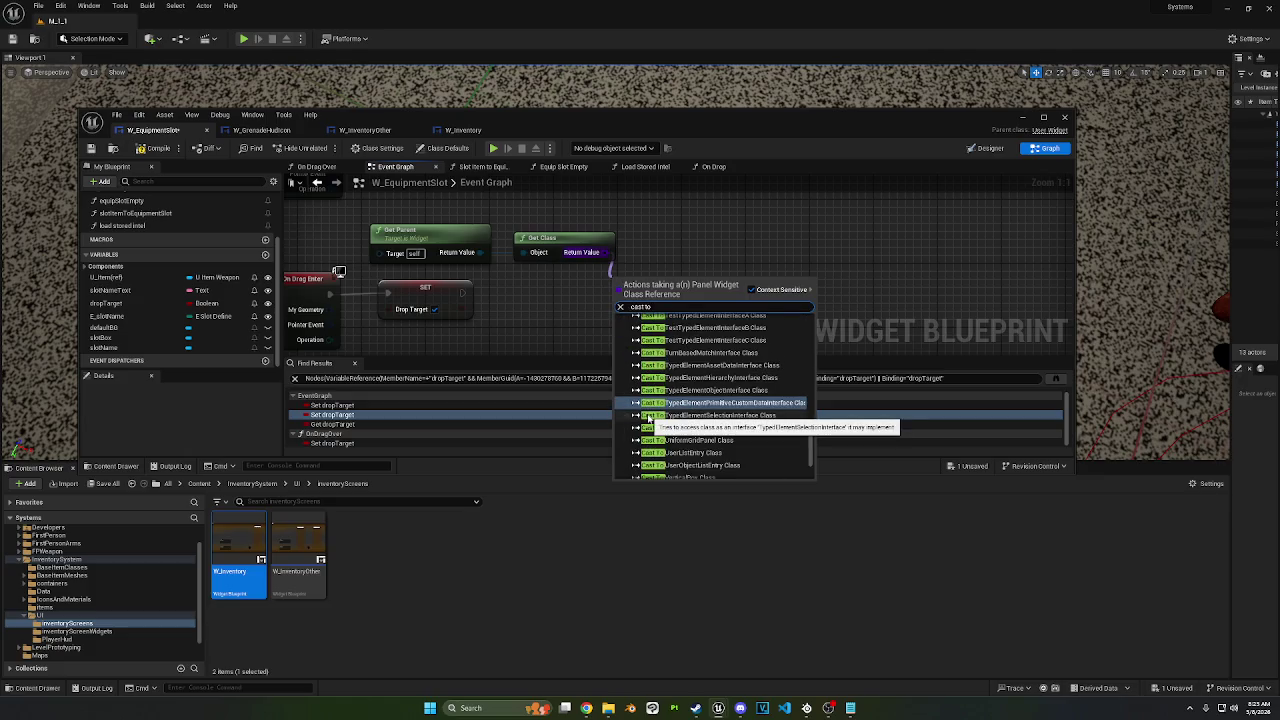
type(" W_")
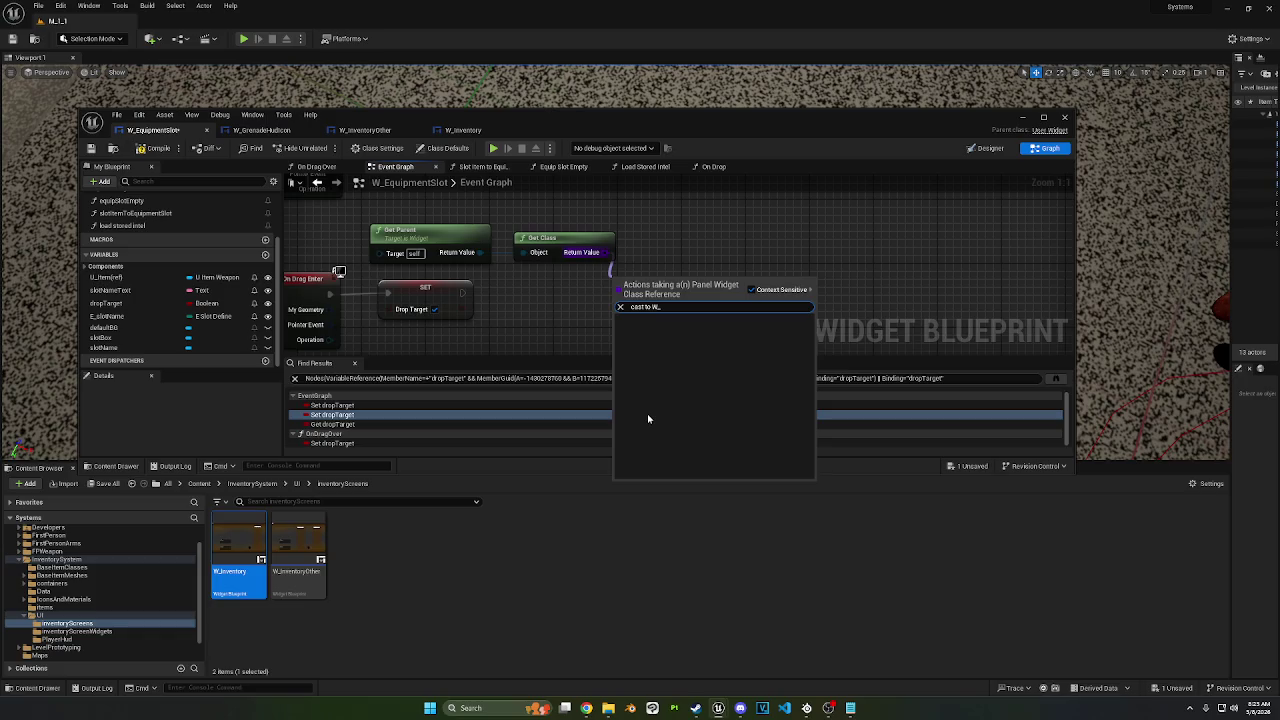
key("BackSpace")
mouse_move(481, 252)
left_mouse_down()
mouse_move(578, 290)
mouse_move(505, 318)
left_mouse_up()
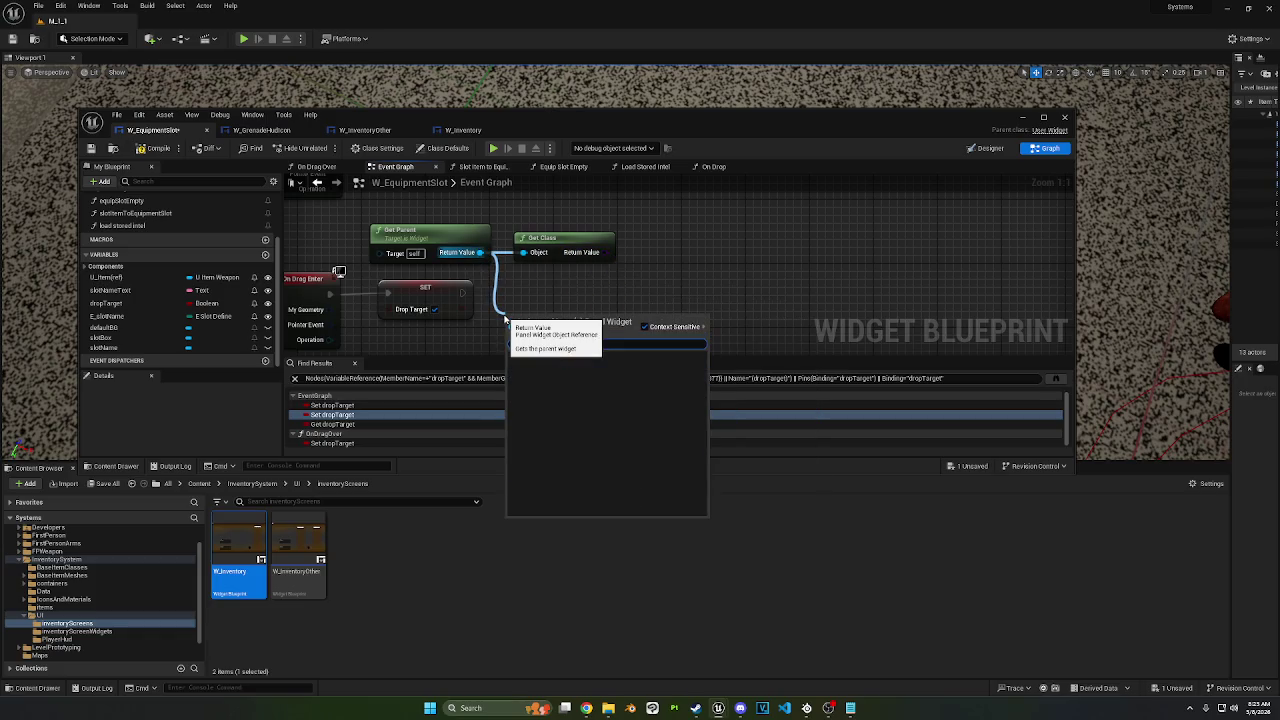
type("cast to inv")
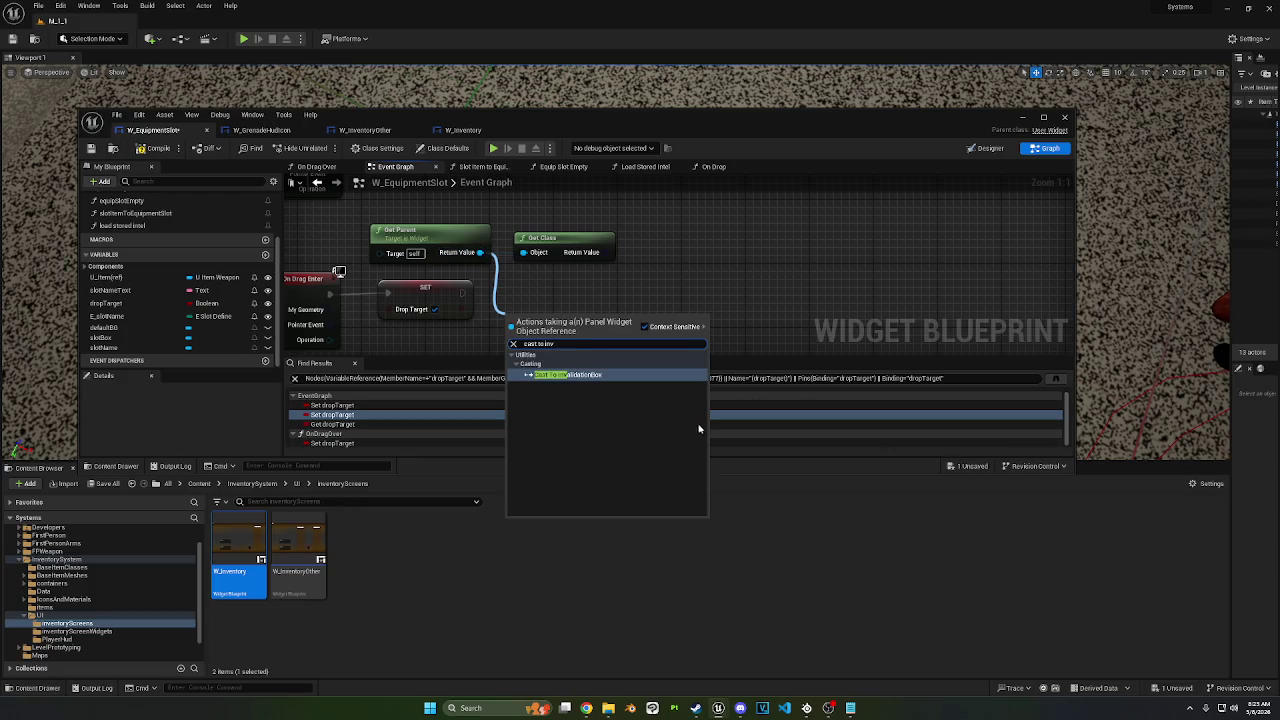
key("BackSpace")
left_click_drag(707, 419, 704, 358)
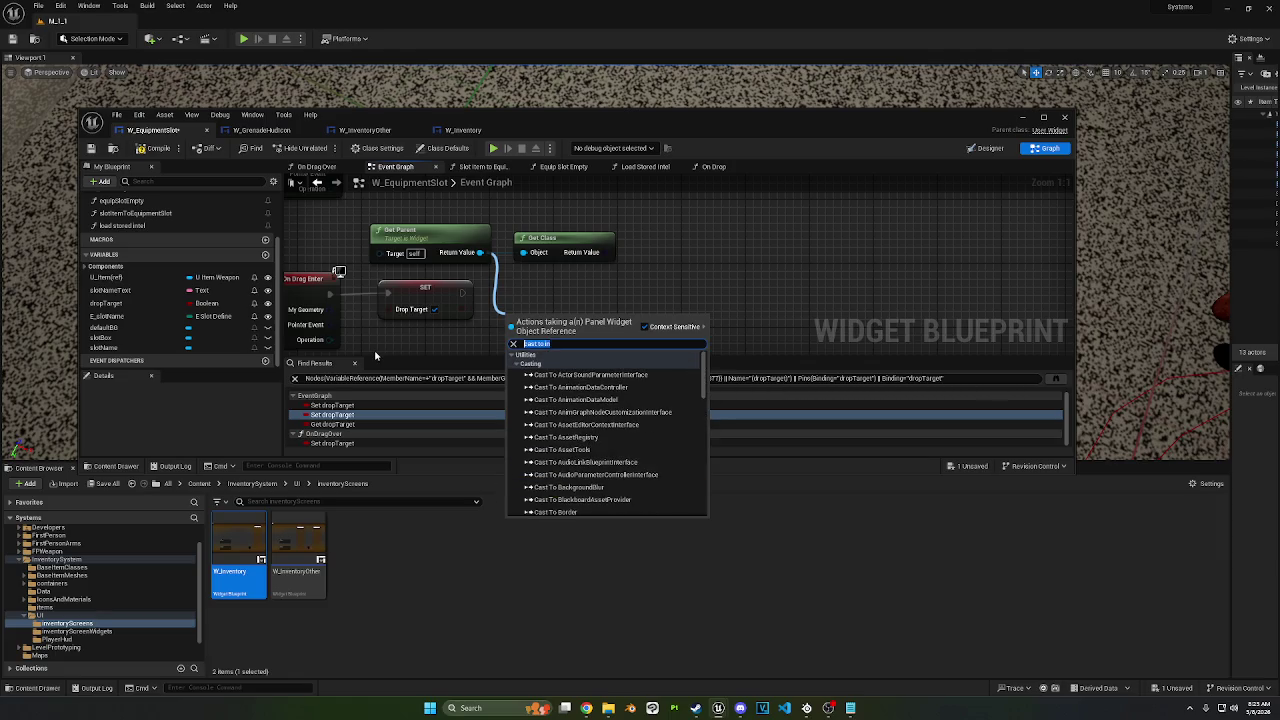
Step: Browse the 'get widget' action results, then close the list without adding a node
type("get widget")
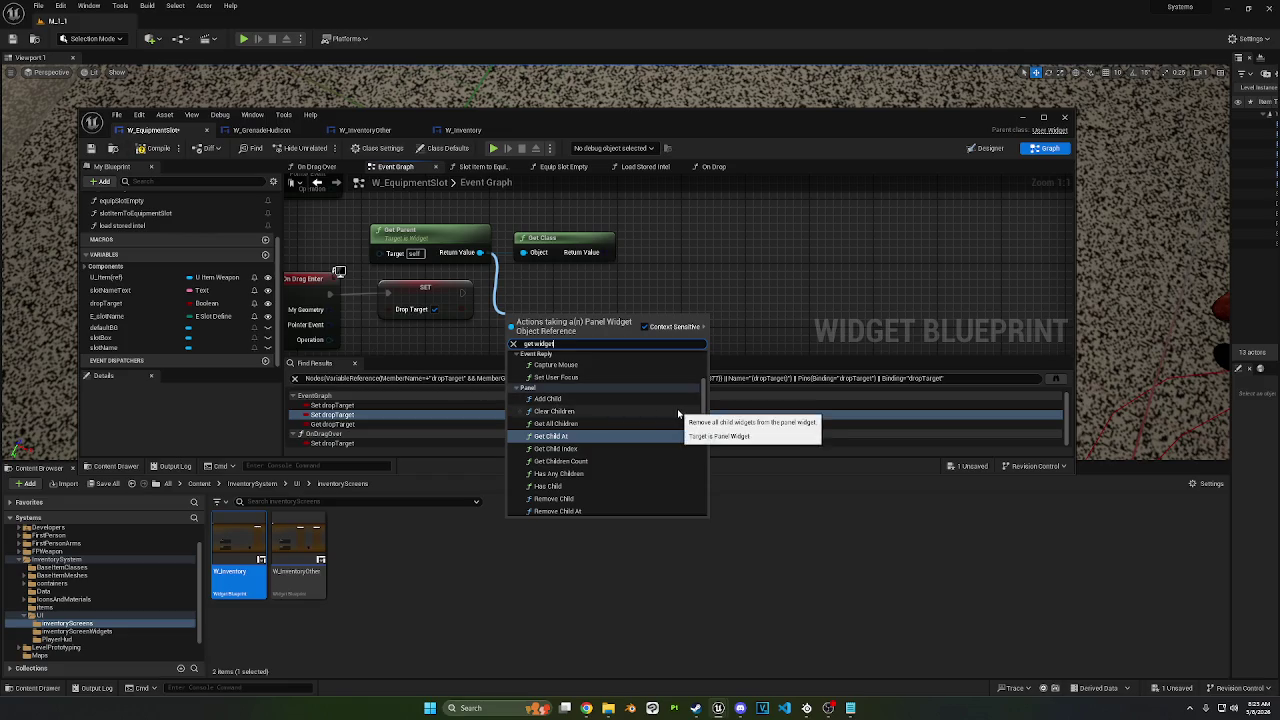
scroll(677, 413, "up", 2)
scroll(678, 413, "up", 1)
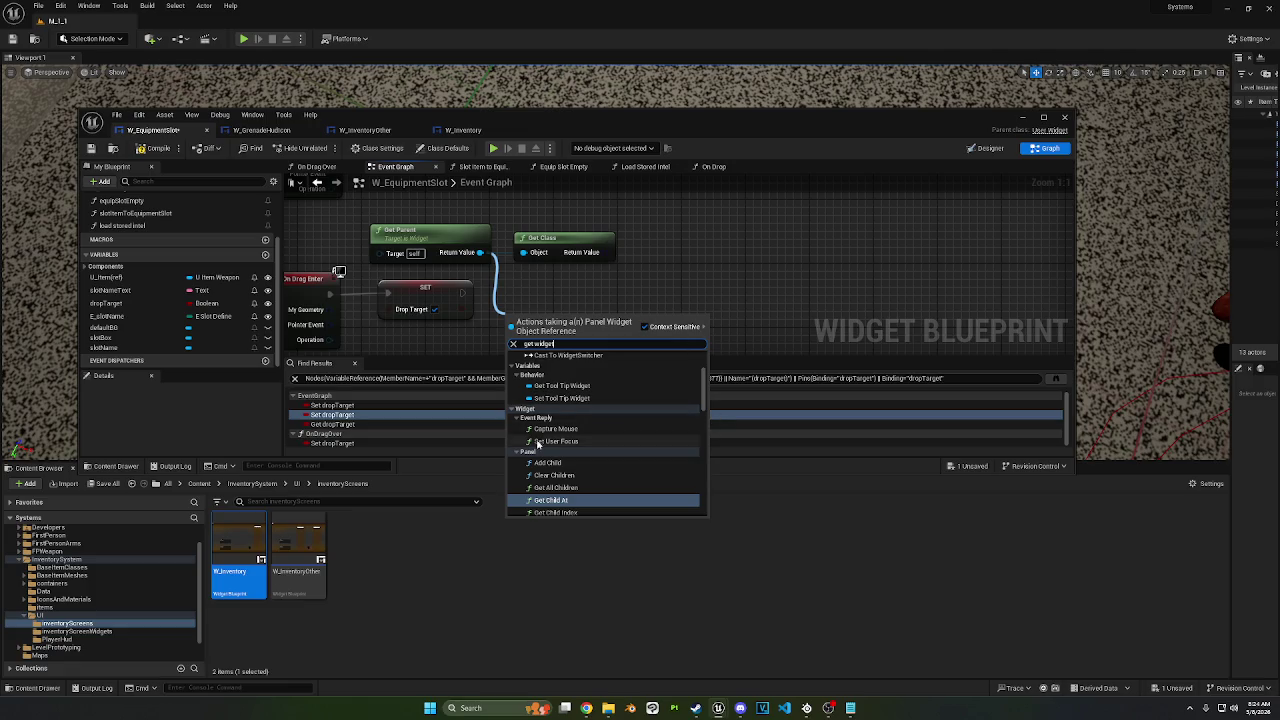
scroll(545, 438, "down", 1)
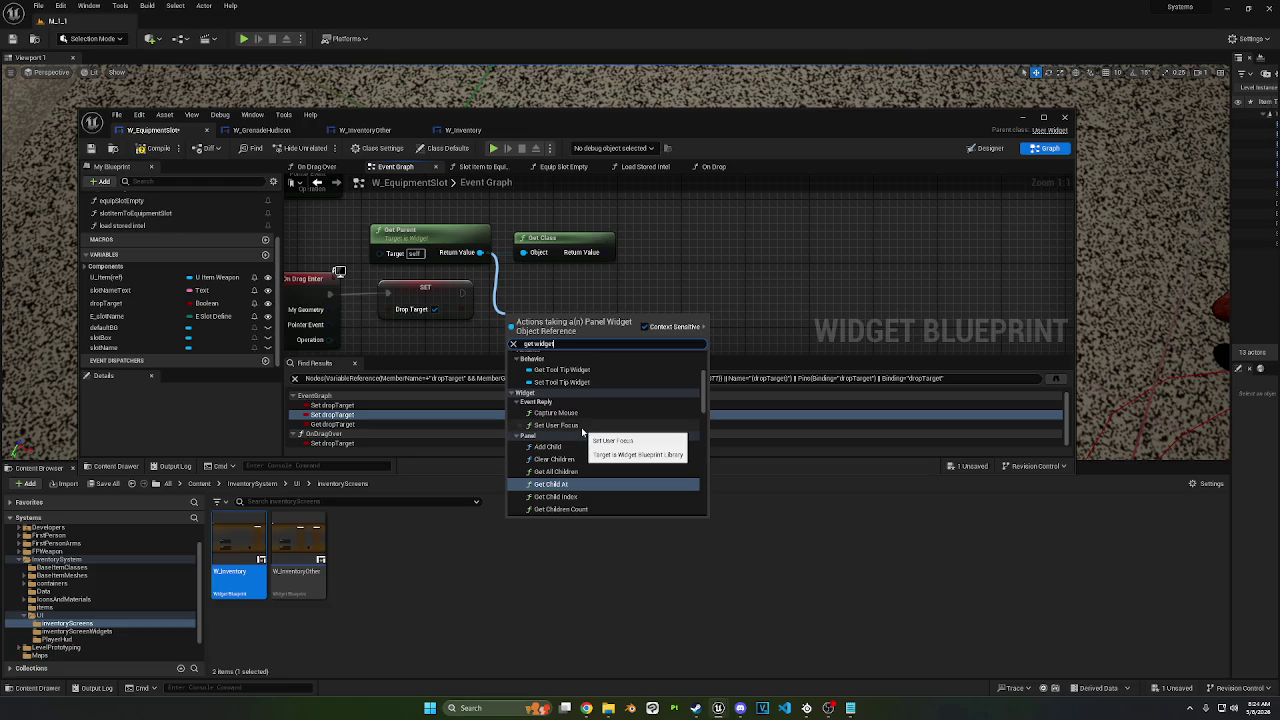
scroll(581, 427, "down", 3)
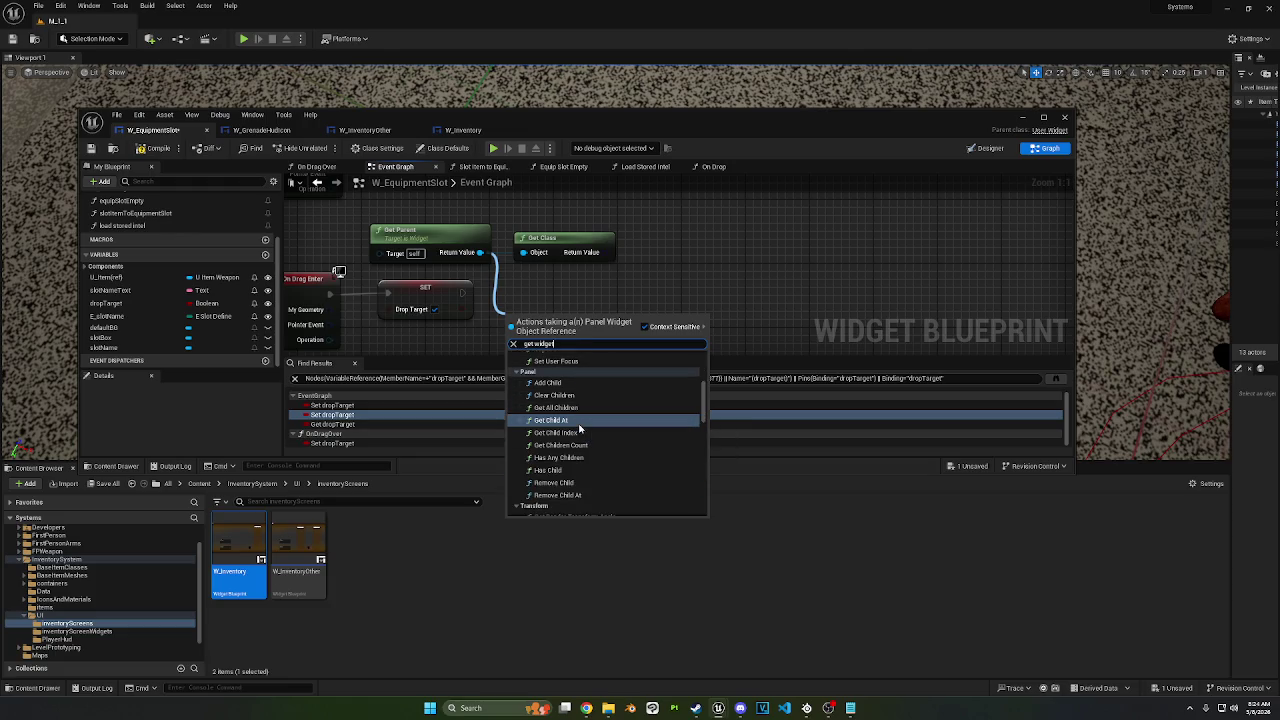
scroll(579, 427, "down", 5)
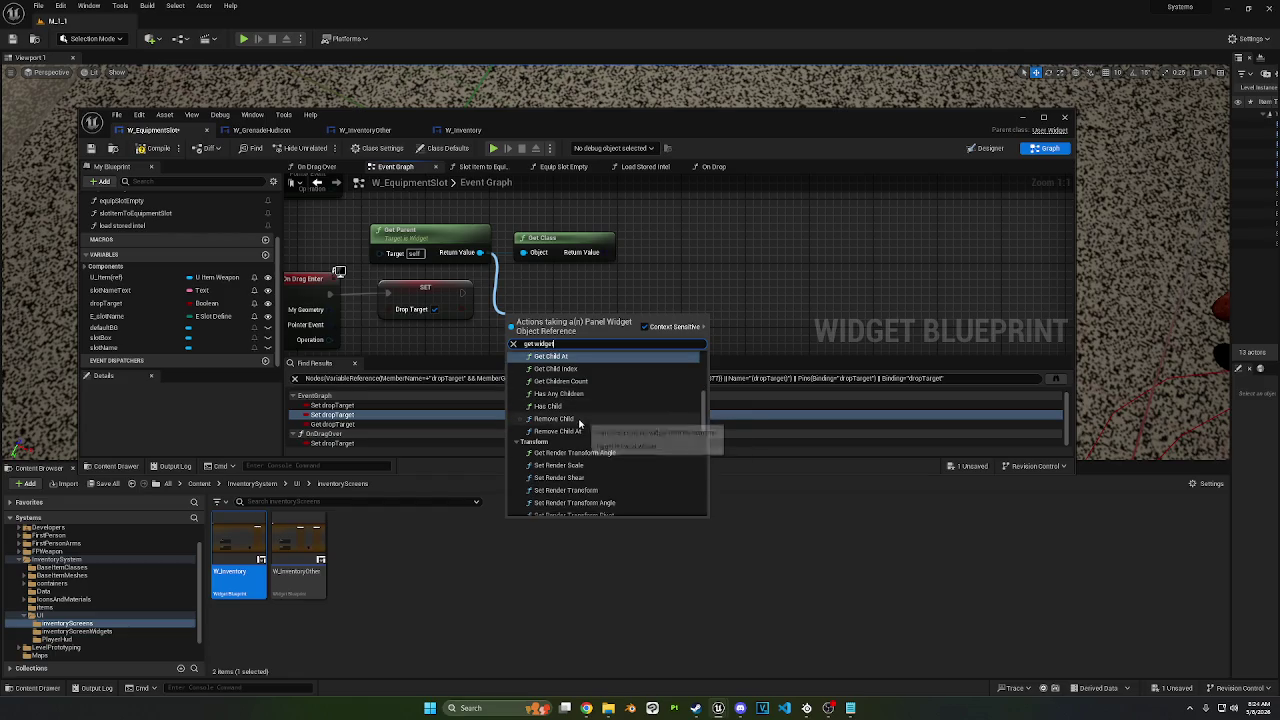
scroll(579, 421, "down", 6)
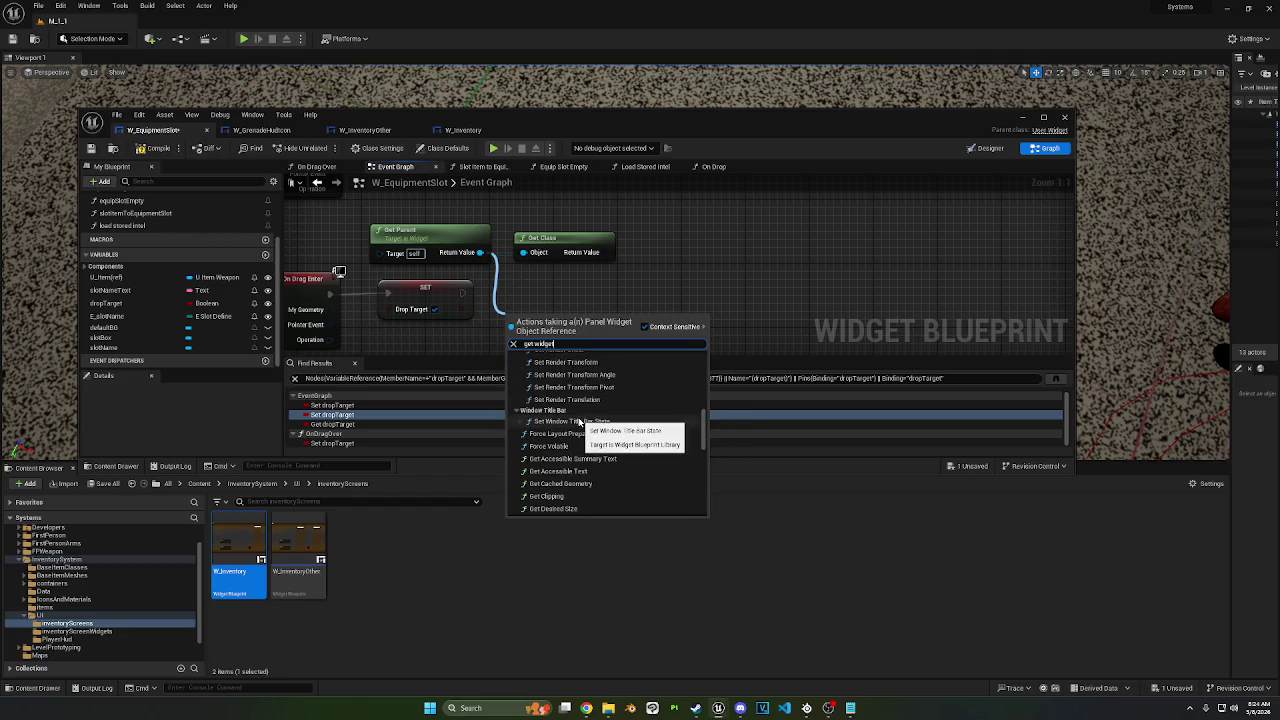
scroll(578, 415, "down", 5)
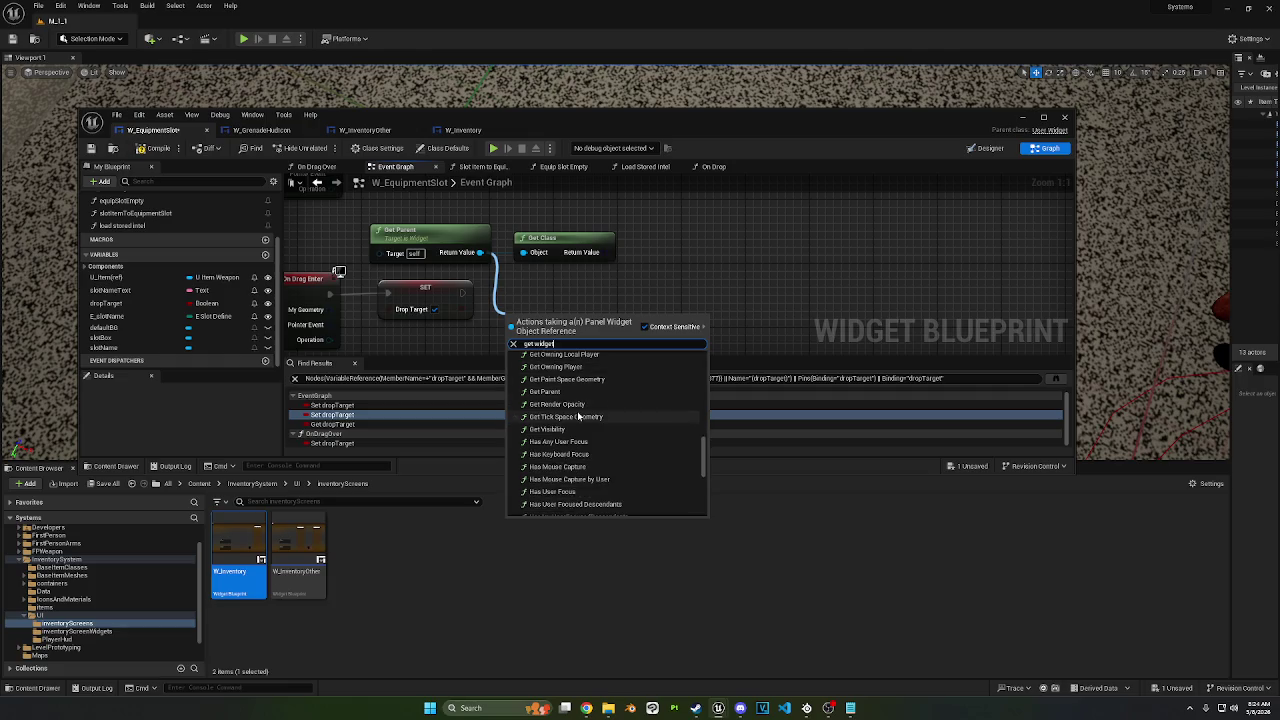
left_click(484, 308)
Step: Create a Cast To W_Inventory node and position it below SET Drop Target
right_click(474, 331)
type("cast to W_inven")
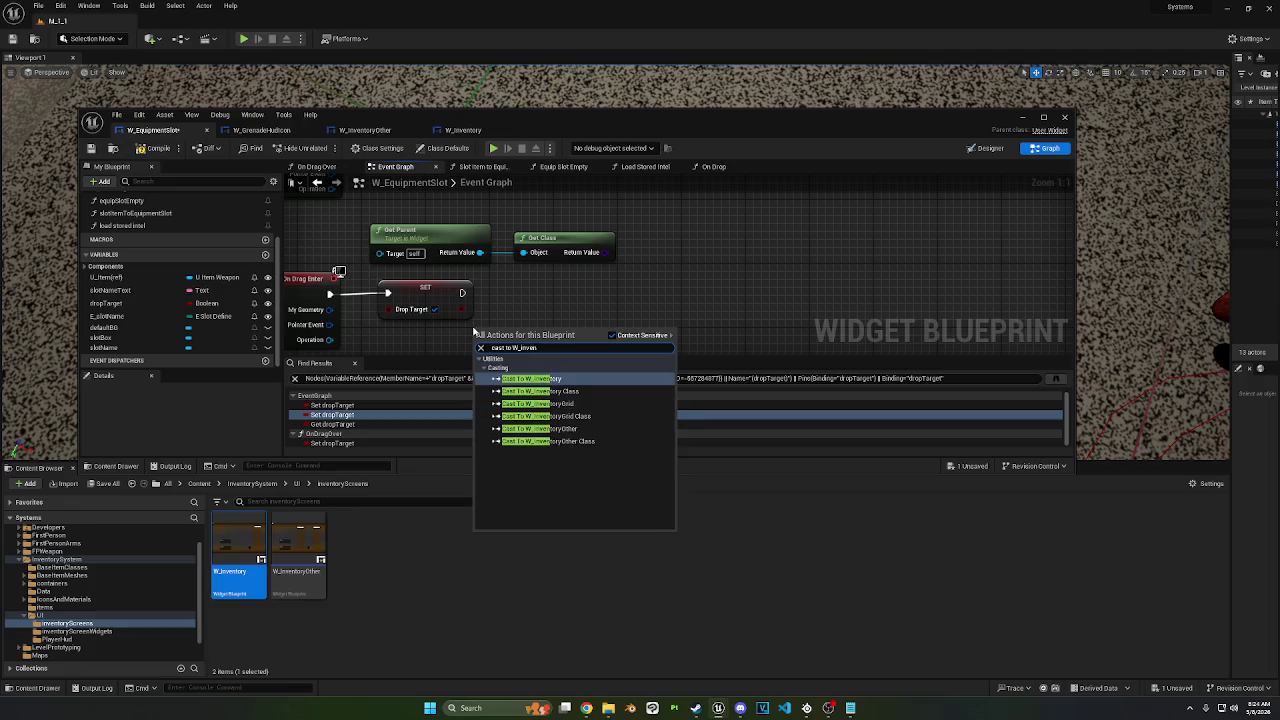
key("Return")
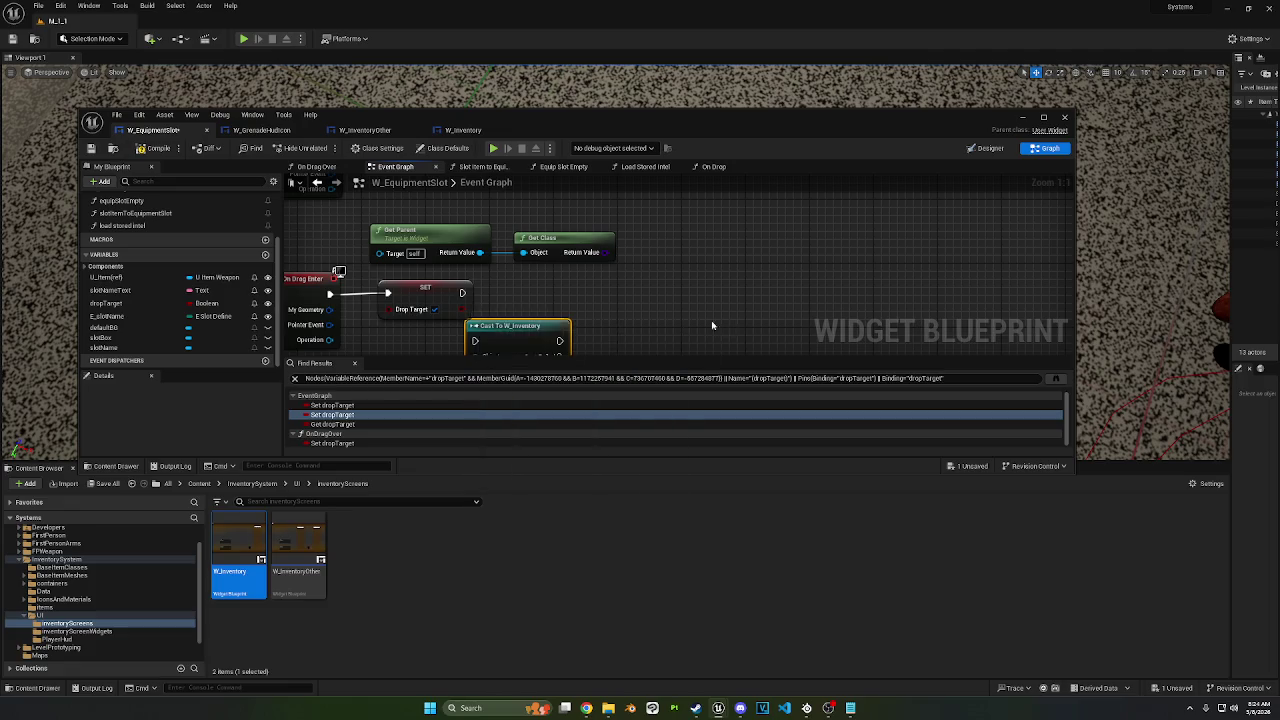
mouse_move(503, 257)
left_mouse_down()
mouse_move(575, 228)
mouse_move(481, 307)
left_mouse_up()
Step: Add another Get Parent node and connect SET's execution output to the cast
type("get parent")
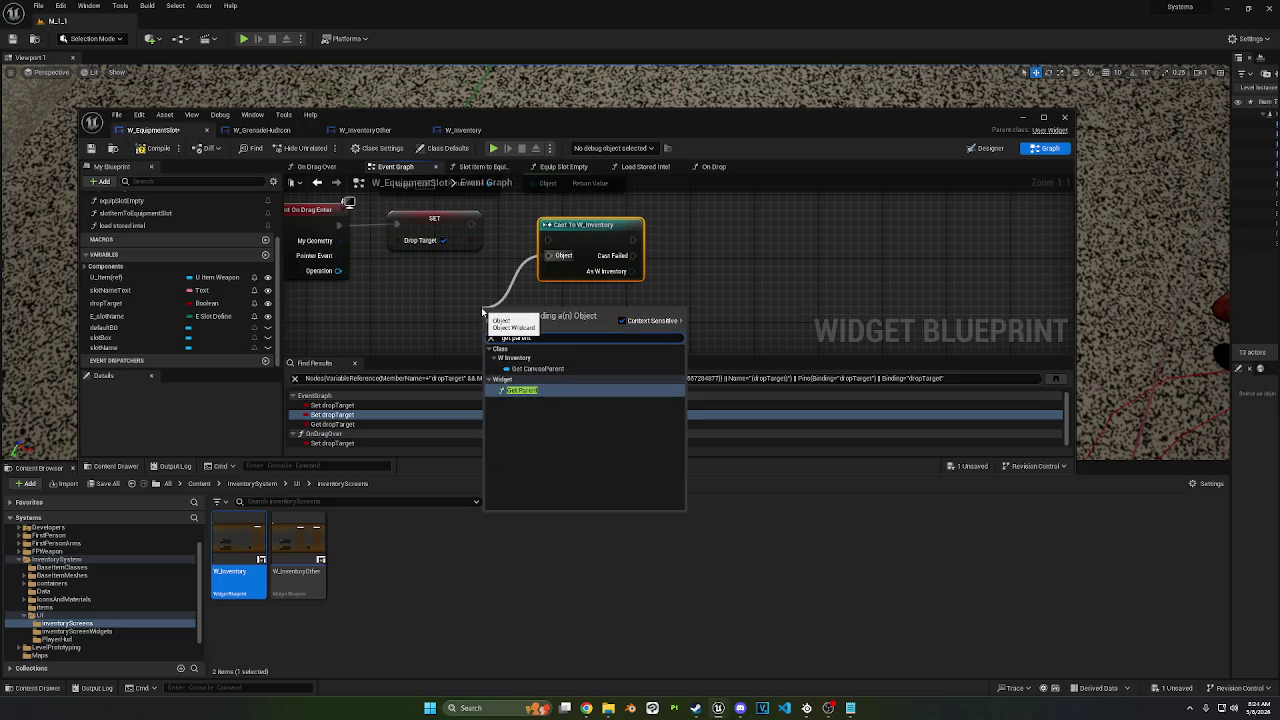
left_click(527, 397)
mouse_move(533, 330)
left_mouse_down()
mouse_move(470, 302)
mouse_move(453, 341)
left_mouse_up()
left_click_drag(438, 295, 514, 311)
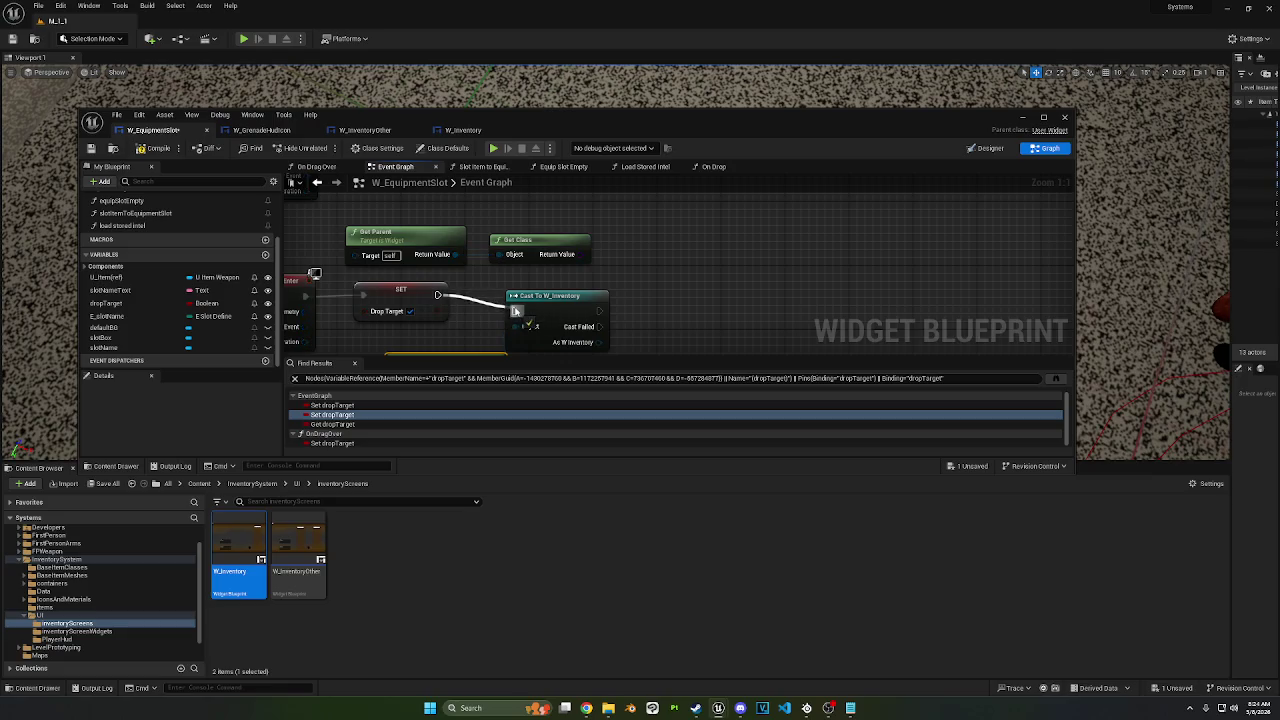
Step: Compile W_EquipmentSlot, rearrange the Get Parent nodes, and delete the duplicate lower Get Parent
left_click(164, 150)
mouse_move(522, 332)
left_mouse_down()
mouse_move(527, 292)
mouse_move(482, 292)
mouse_move(497, 287)
mouse_move(500, 250)
mouse_move(530, 240)
left_mouse_up()
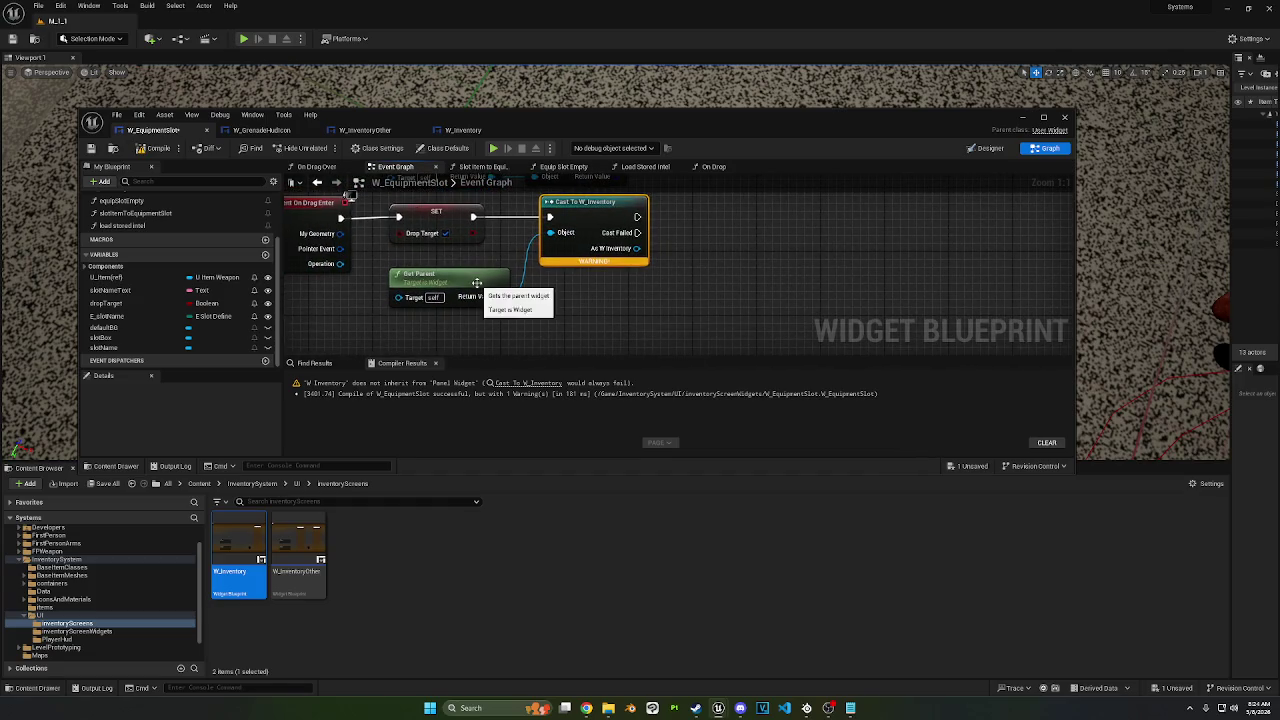
left_click_drag(482, 285, 480, 277)
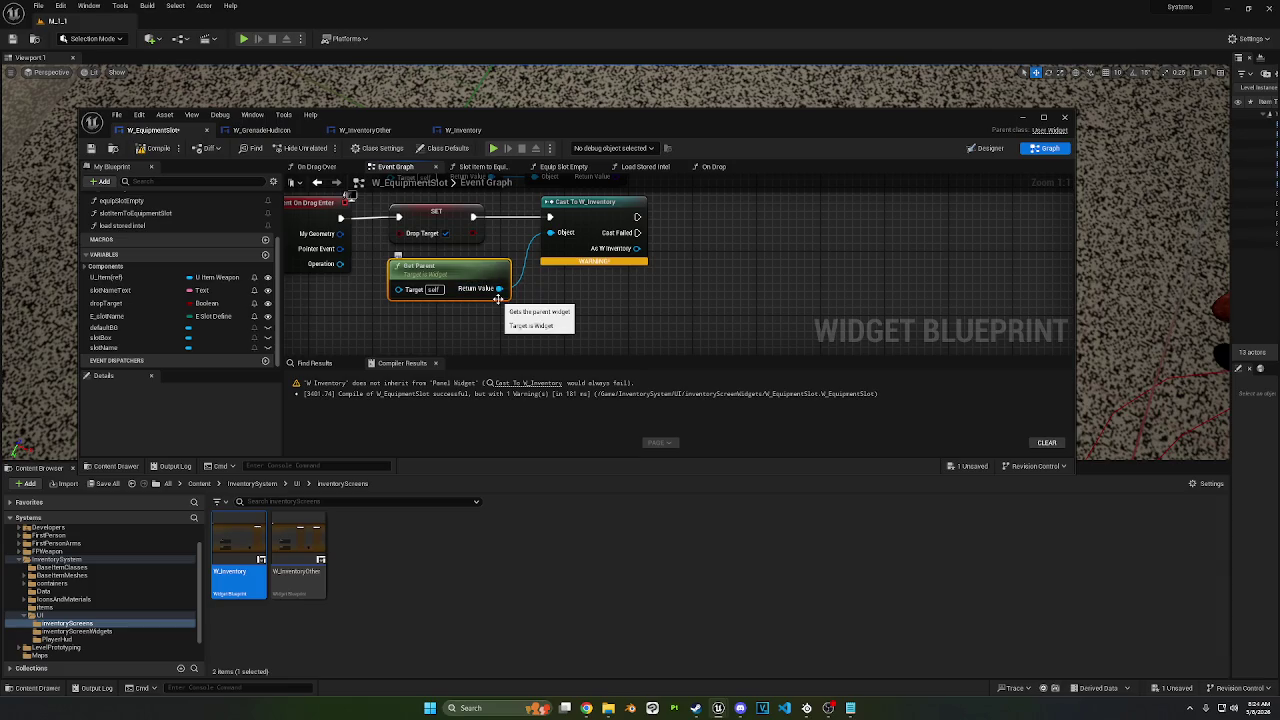
left_click_drag(498, 298, 517, 301)
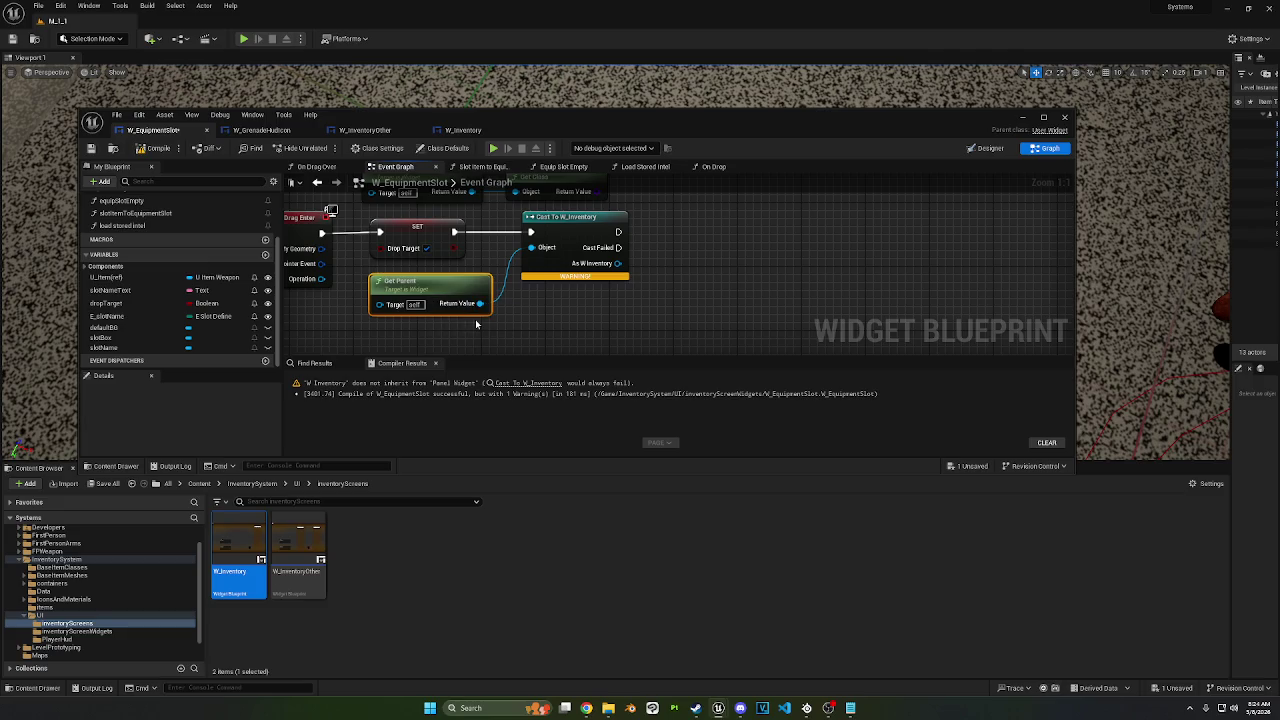
left_click_drag(505, 254, 505, 291)
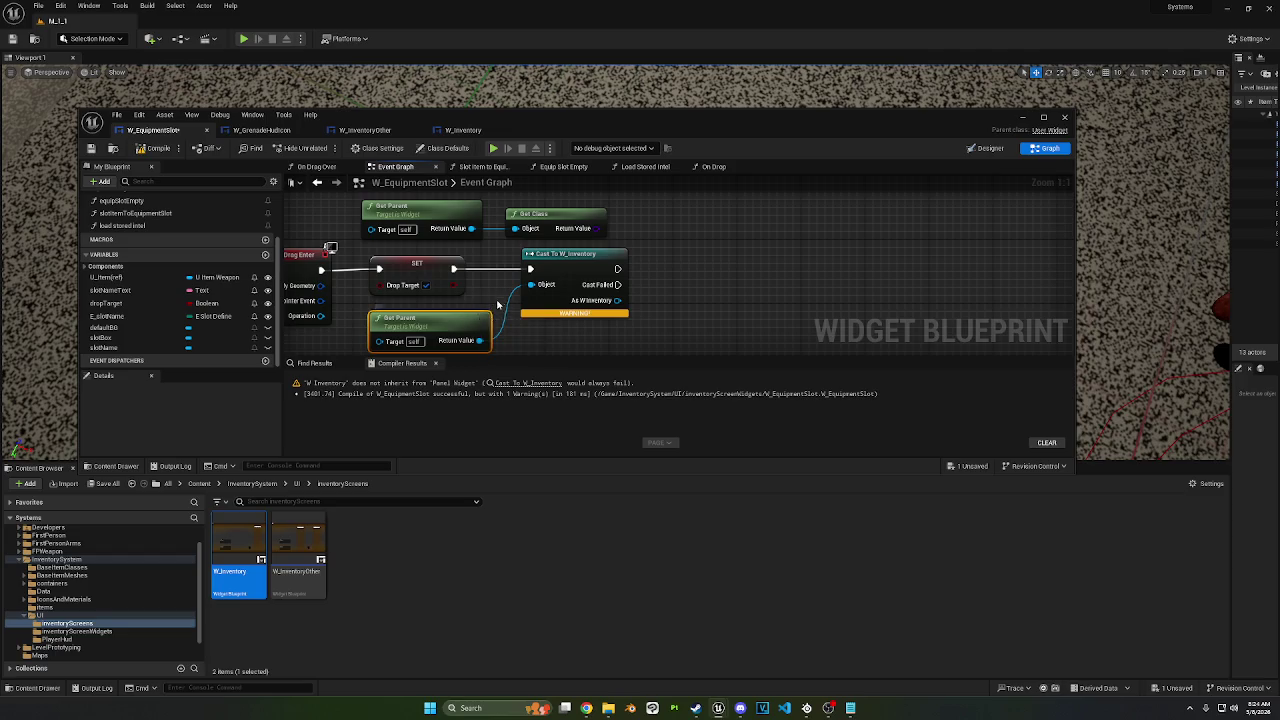
key("Delete")
mouse_move(531, 285)
left_mouse_down()
mouse_move(490, 338)
mouse_move(465, 336)
left_mouse_up()
Step: Add a Get Actor Of Class node, browse its Actor Class list, then delete it
scroll(560, 440, "up", 10)
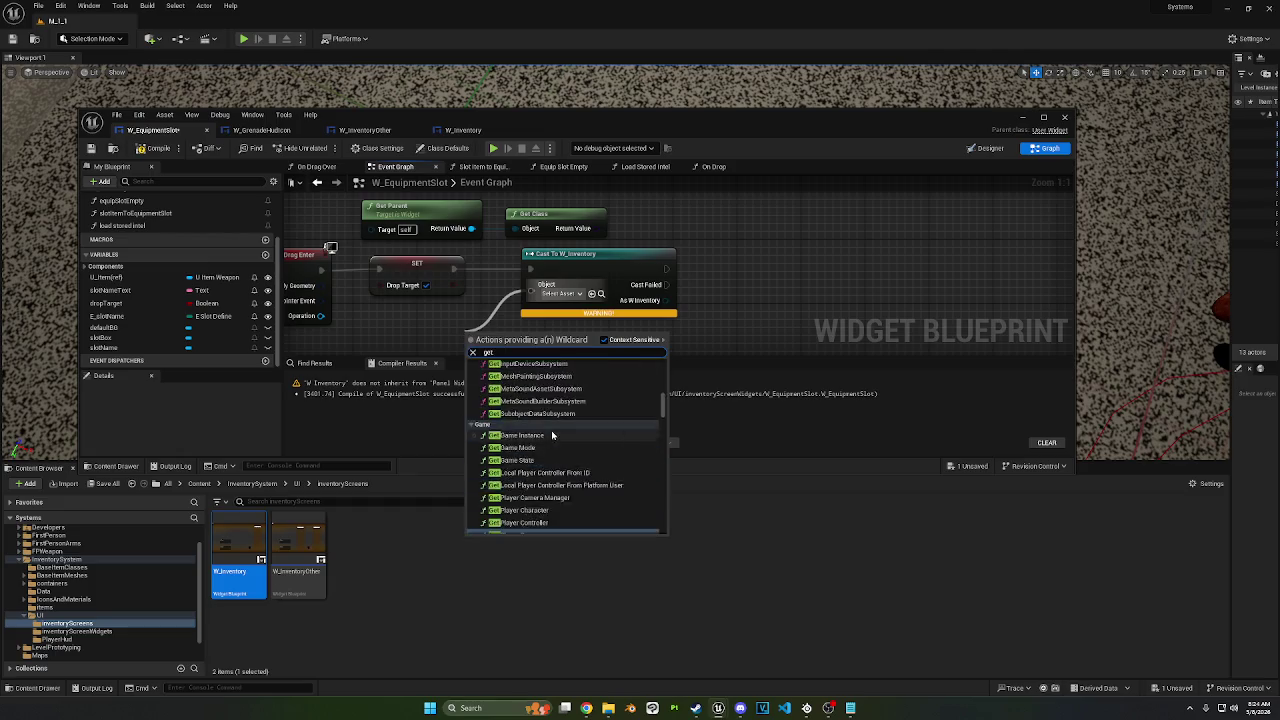
scroll(653, 435, "up", 4)
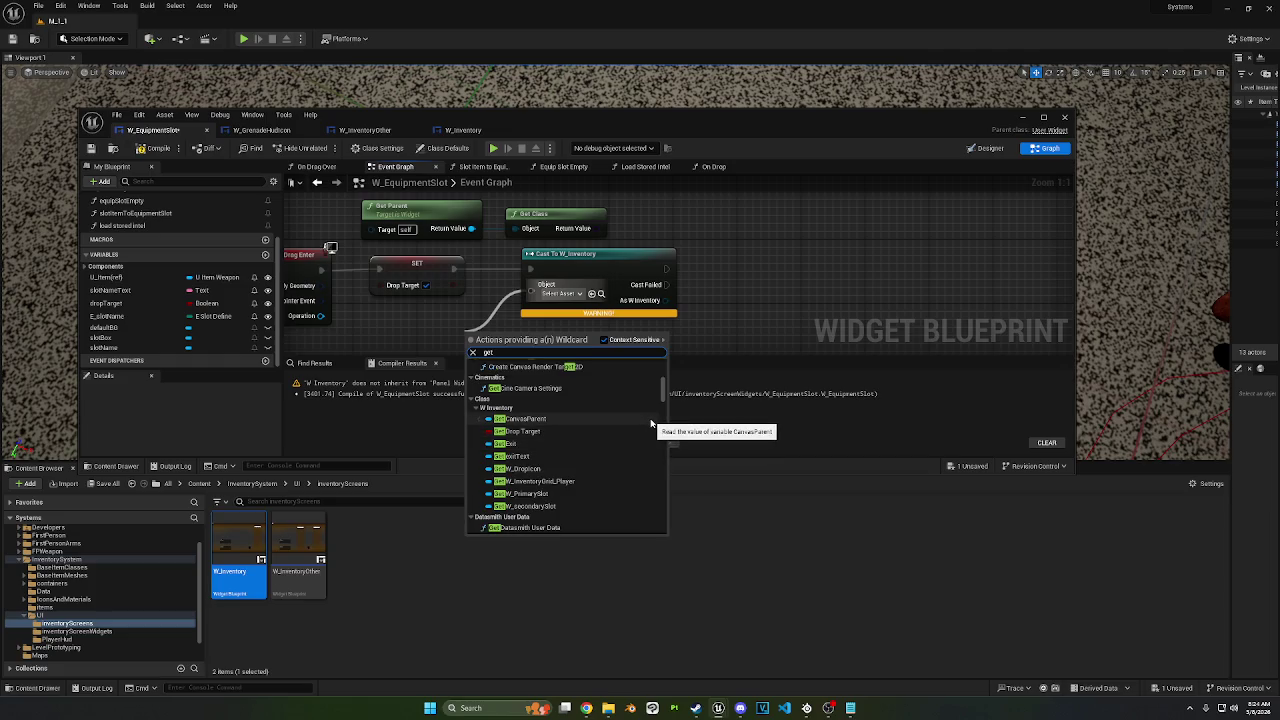
scroll(651, 423, "up", 5)
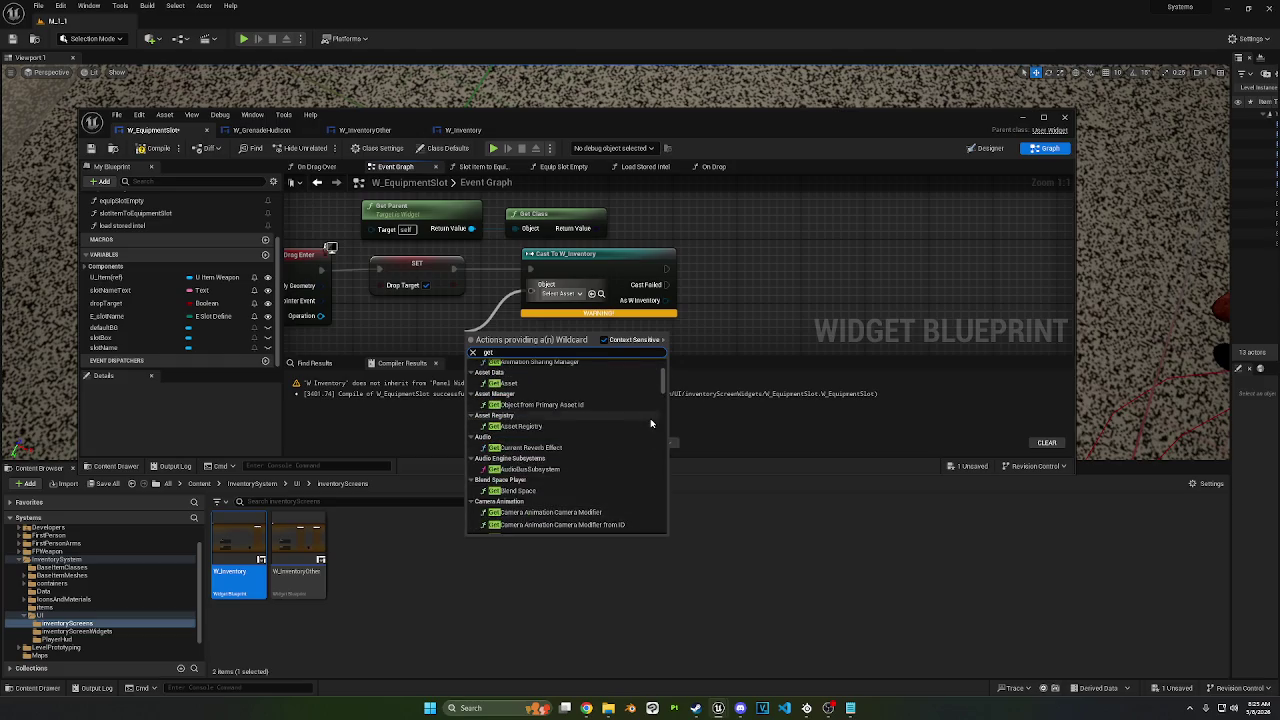
scroll(651, 423, "up", 2)
scroll(651, 423, "up", 5)
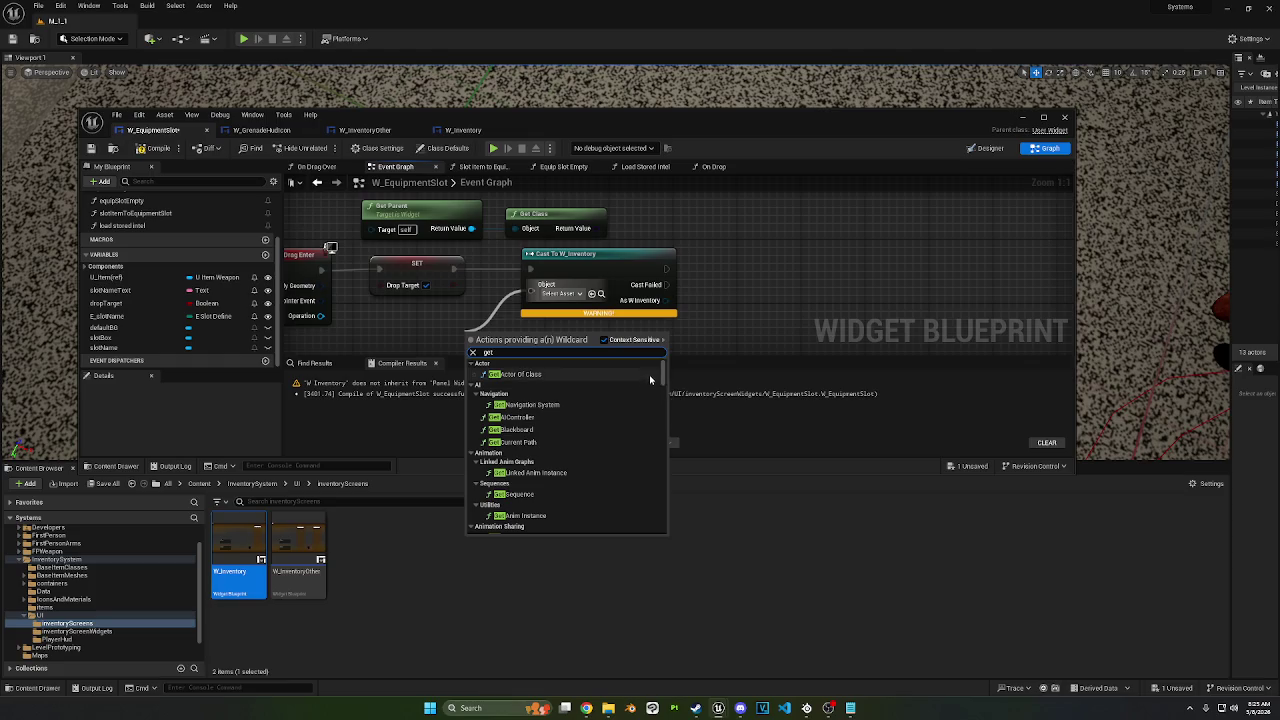
left_click(649, 374)
mouse_move(621, 329)
left_mouse_down()
mouse_move(657, 242)
mouse_move(530, 256)
left_mouse_up()
left_click(463, 295)
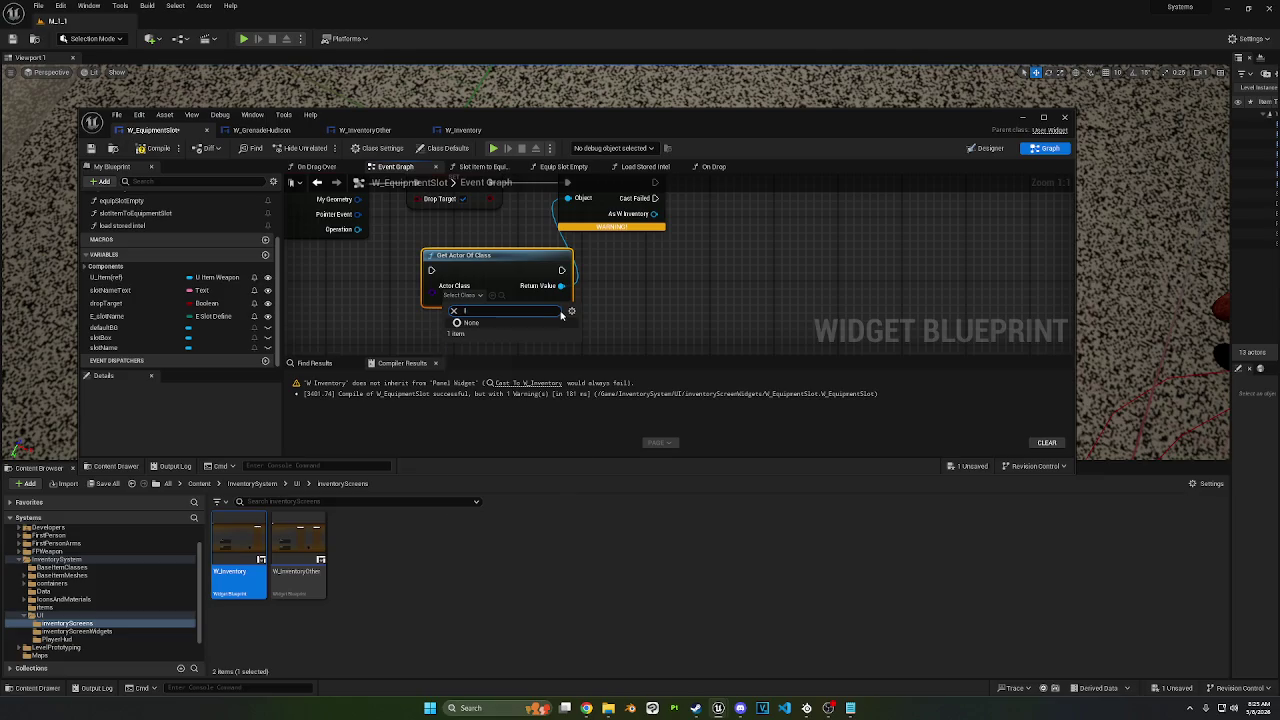
type("t")
key("Escape")
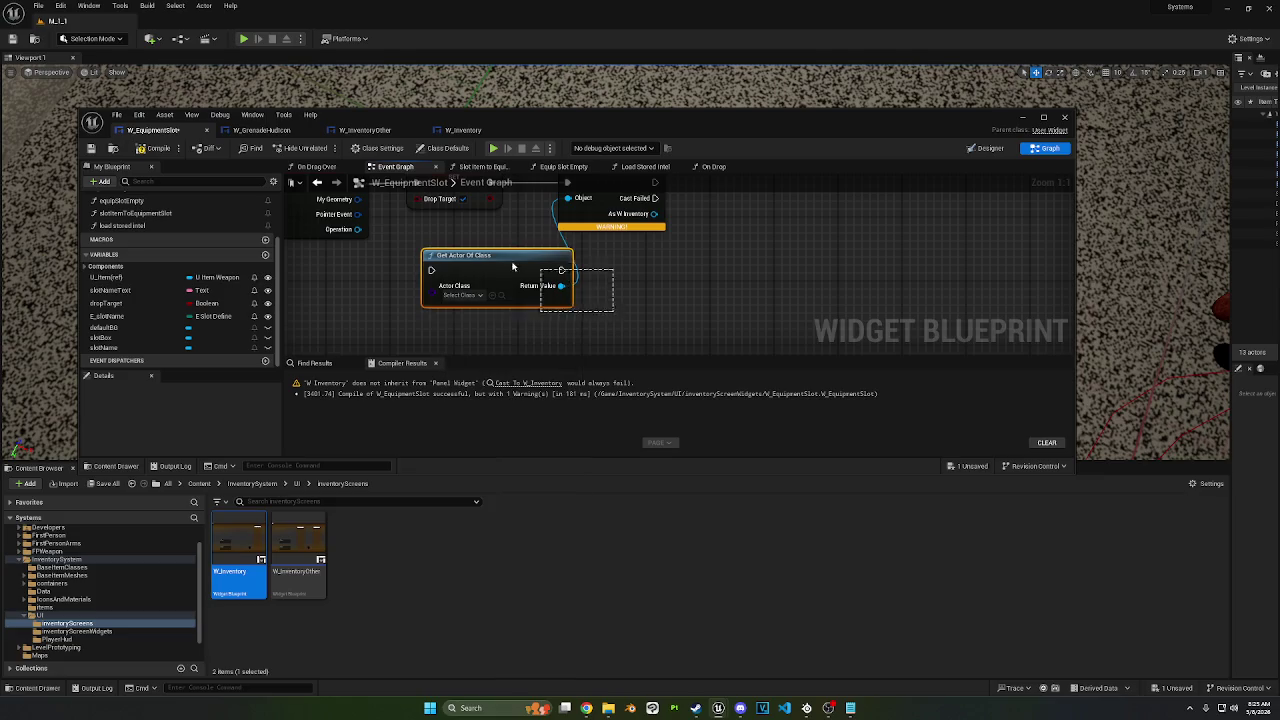
key("Delete")
Step: Add a Get All Widgets Of Class node, move it up, then delete it again
right_click(471, 287)
type("get widg")
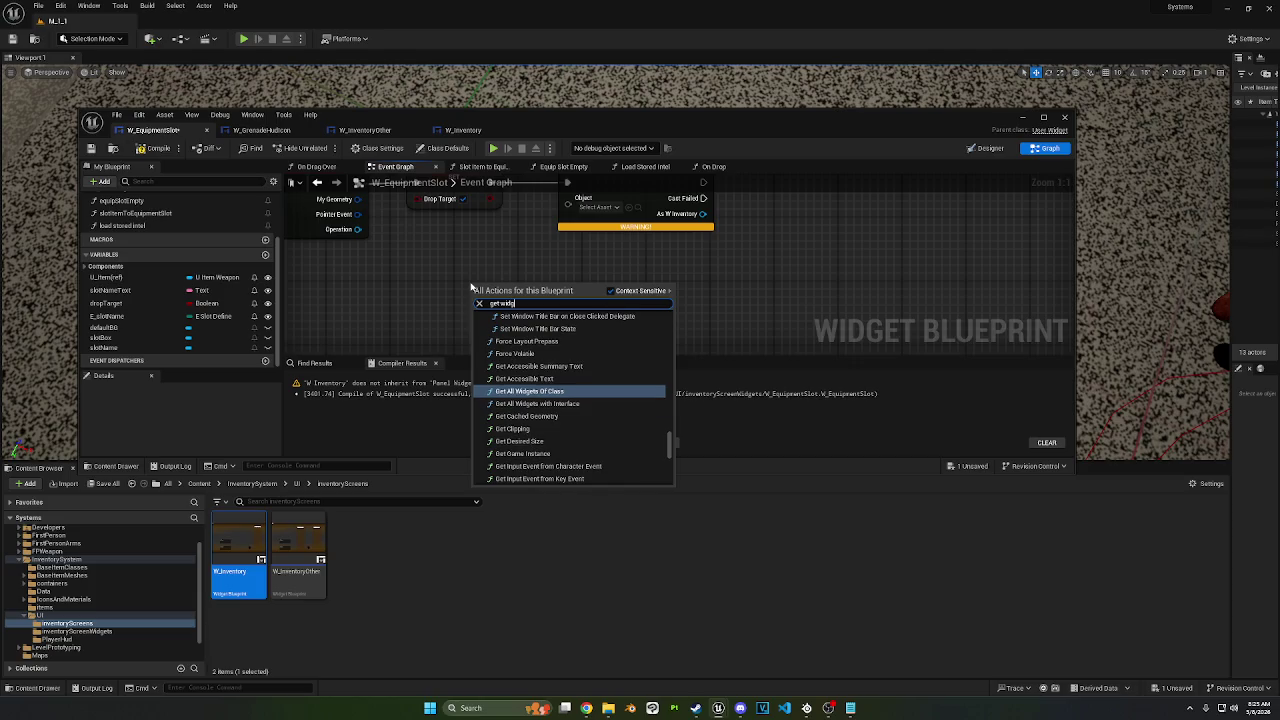
type("et of")
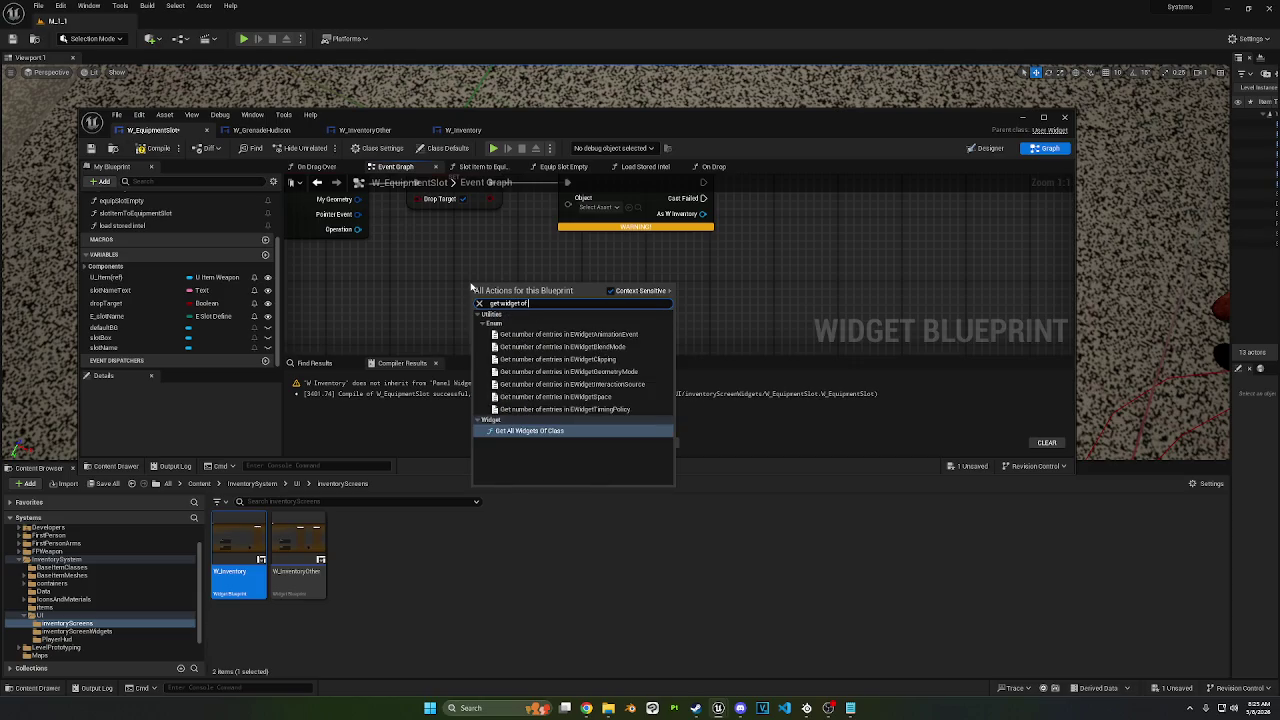
type(" class")
key("Return")
left_click_drag(665, 237, 597, 234)
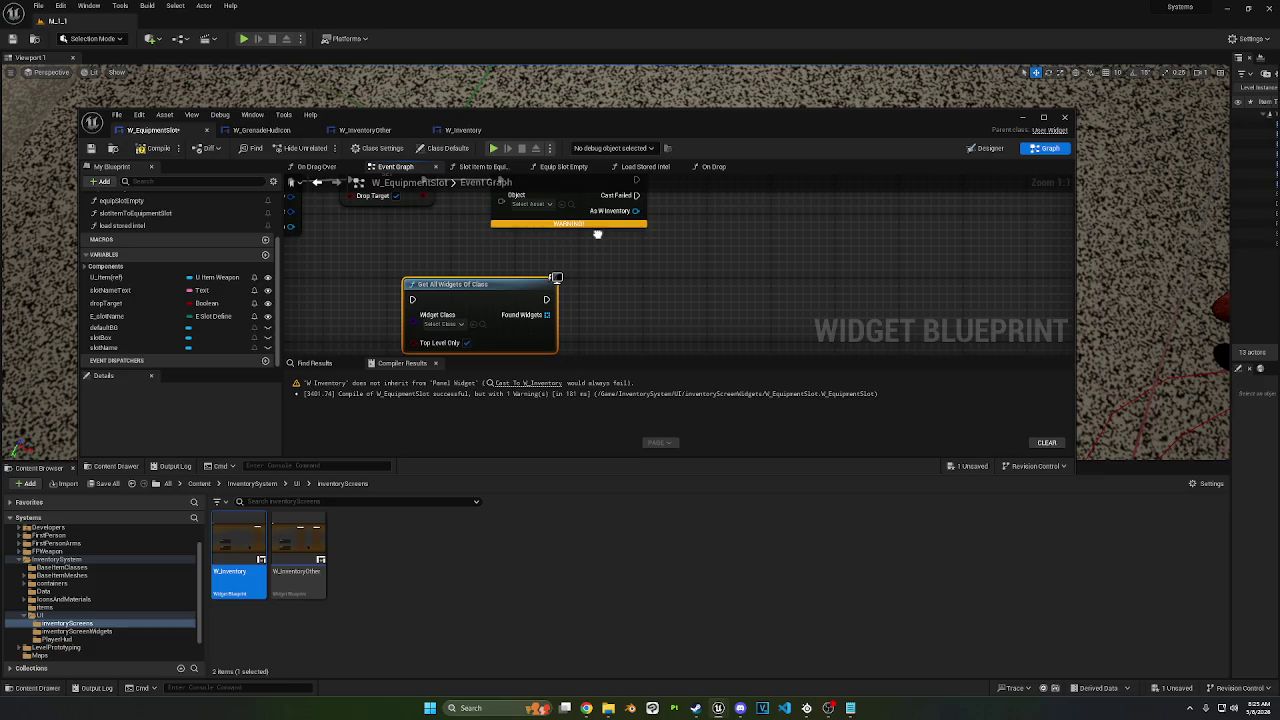
left_click_drag(513, 299, 544, 258)
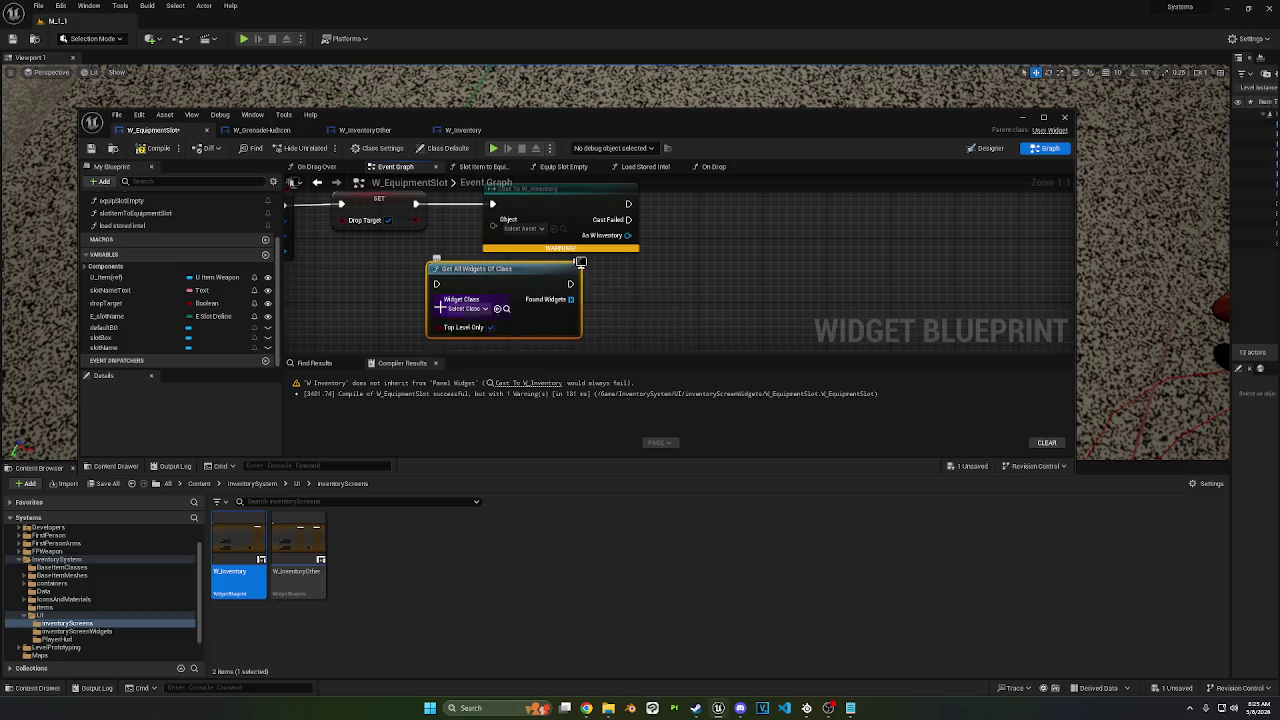
key("Delete")
right_click(440, 311)
Step: Browse the 'get widg' action results without adding one, then delete the Cast To W_Inventory node
type("get widg")
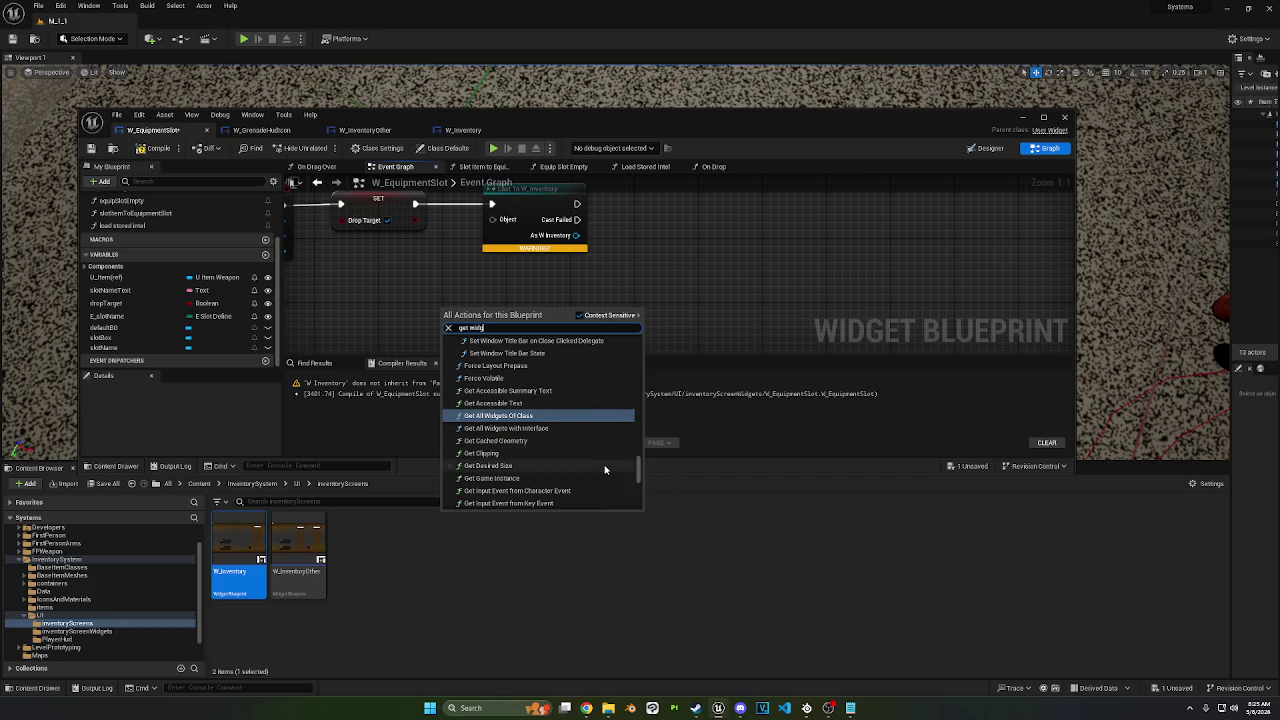
scroll(606, 460, "down", 1)
scroll(606, 467, "down", 5)
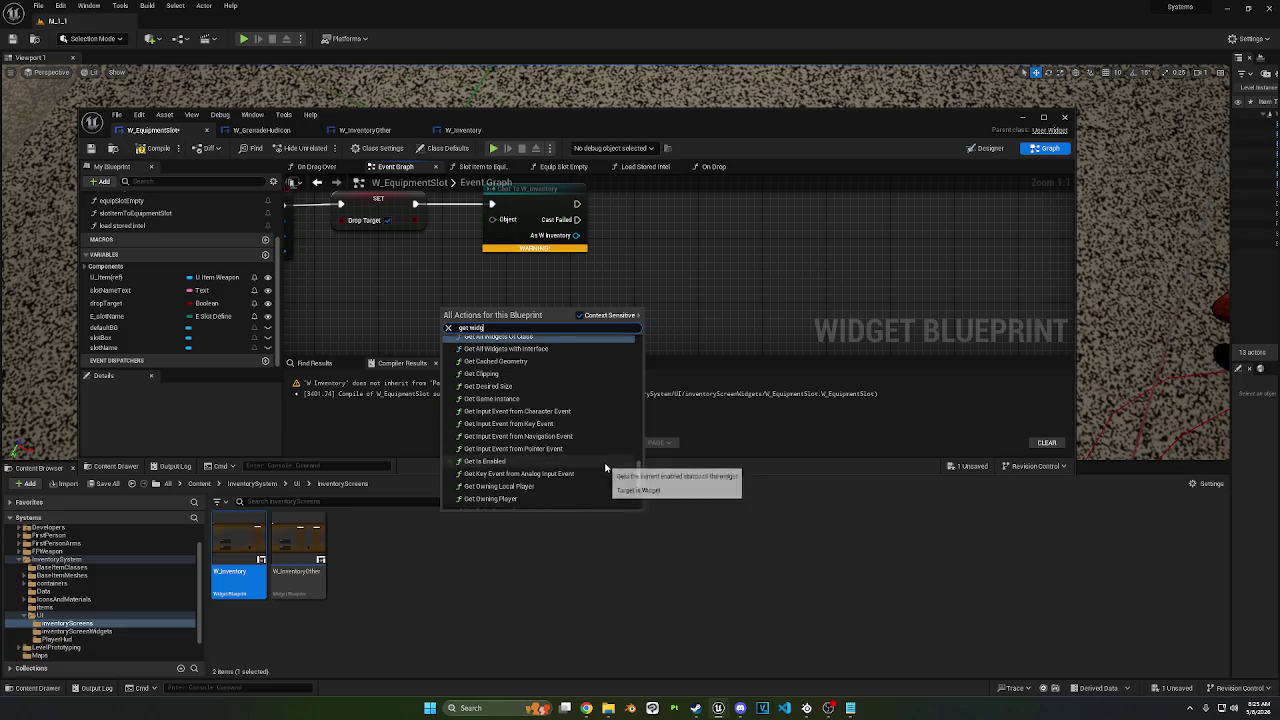
scroll(605, 467, "down", 1)
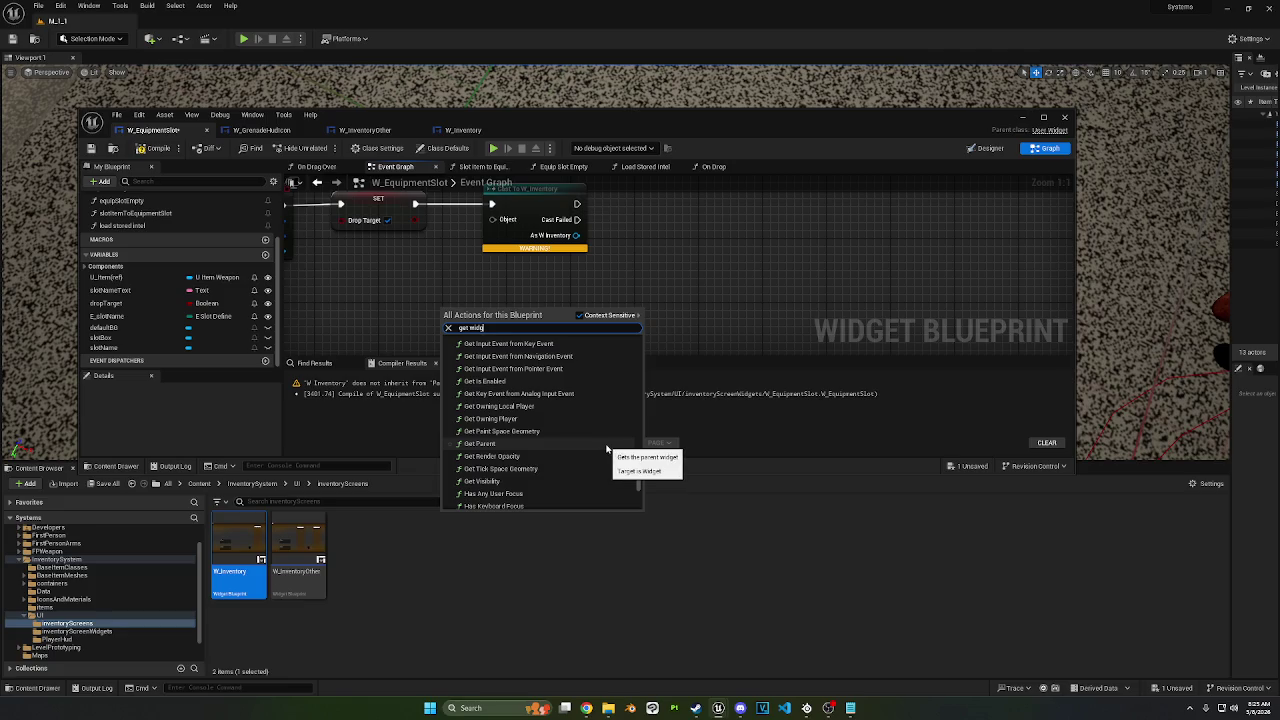
scroll(606, 449, "down", 1)
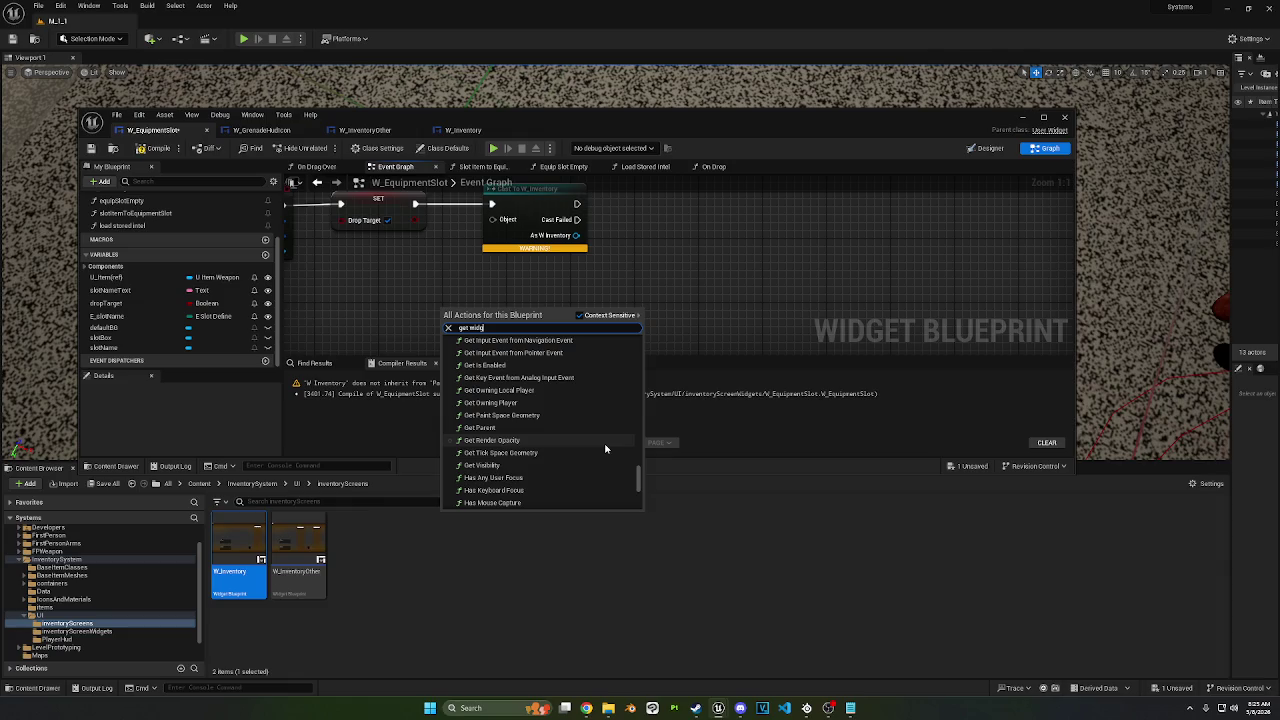
scroll(605, 449, "down", 2)
scroll(605, 449, "down", 1)
scroll(605, 449, "down", 2)
scroll(604, 449, "down", 1)
scroll(603, 448, "down", 3)
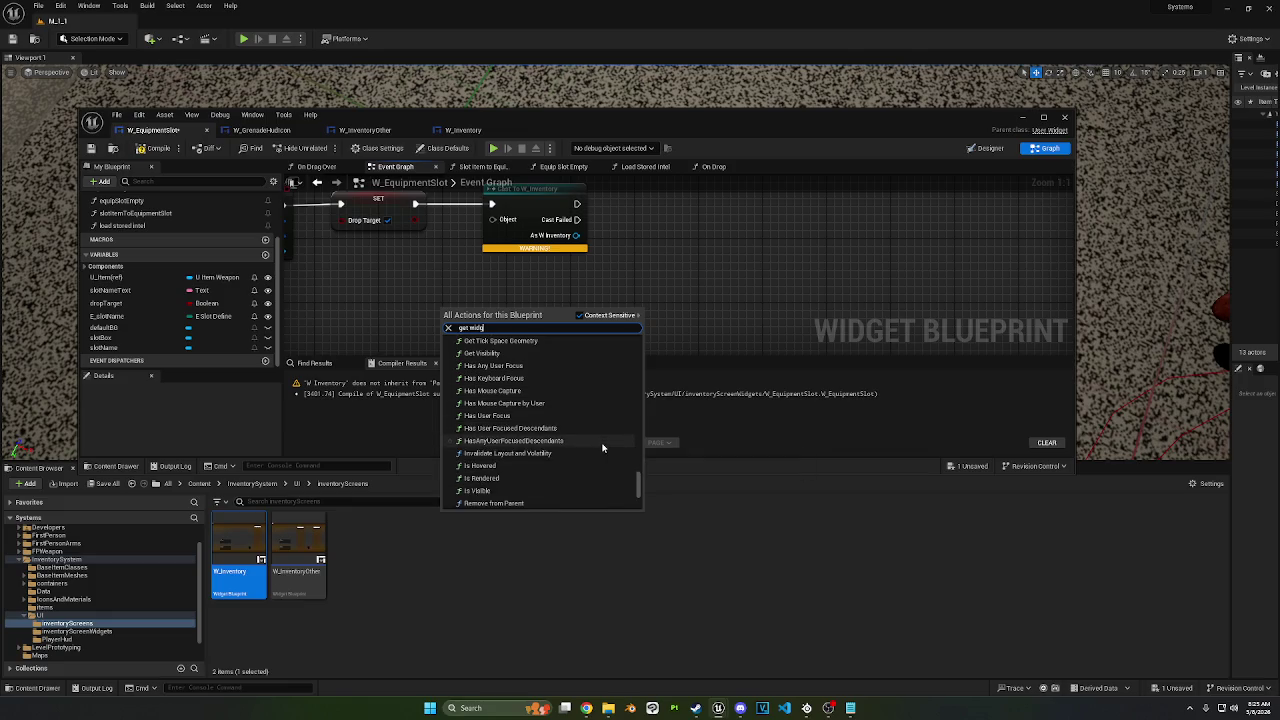
scroll(484, 453, "down", 3)
scroll(486, 453, "down", 2)
scroll(520, 442, "down", 2)
scroll(522, 438, "down", 4)
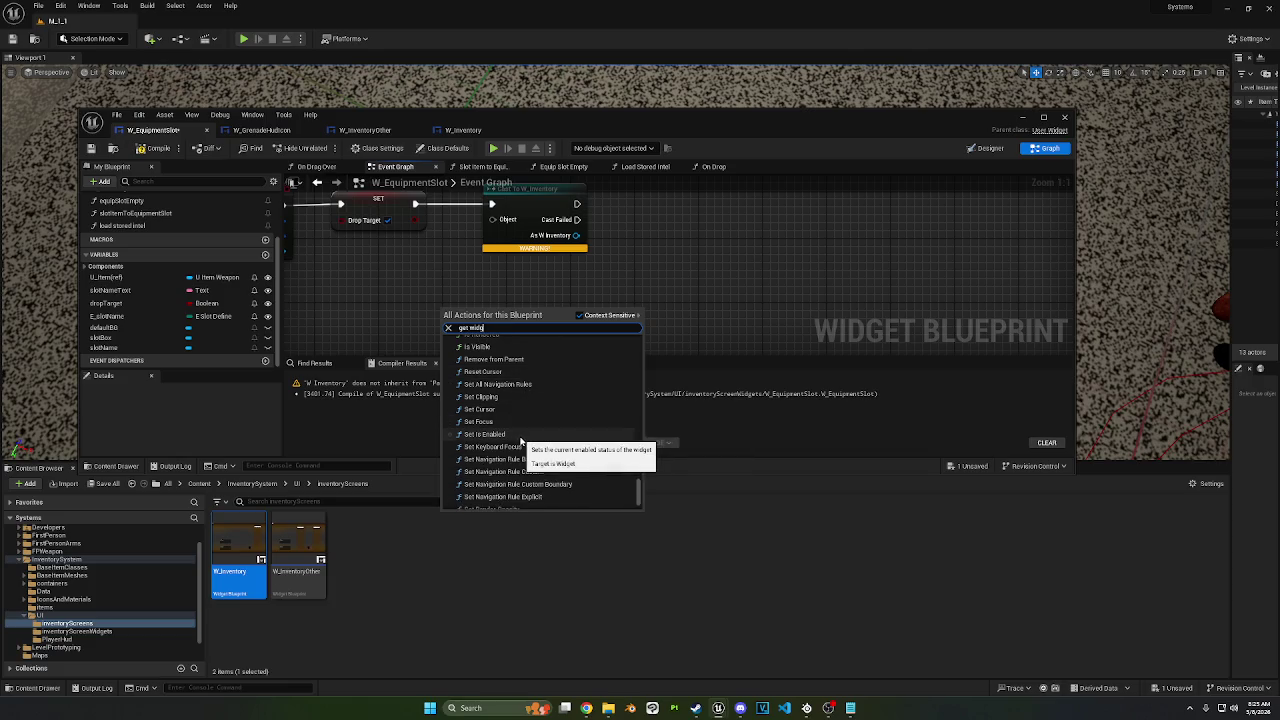
scroll(518, 440, "down", 1)
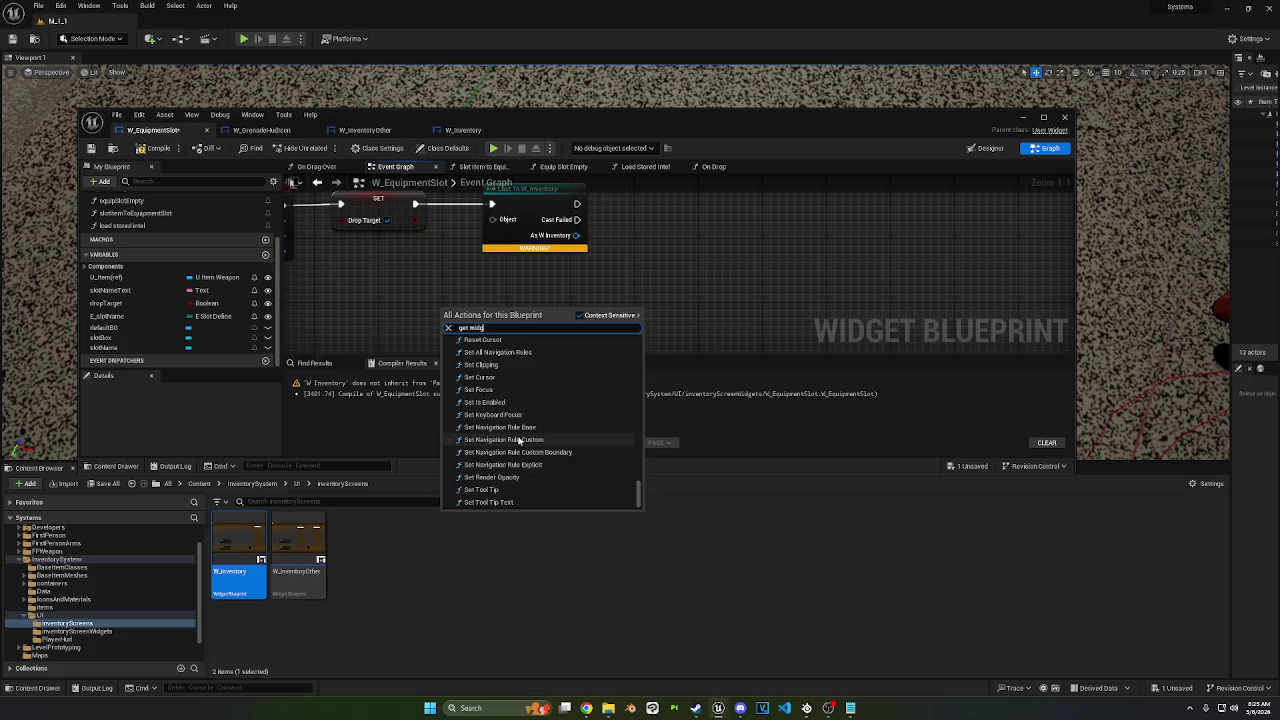
scroll(516, 437, "down", 2)
scroll(514, 435, "up", 1)
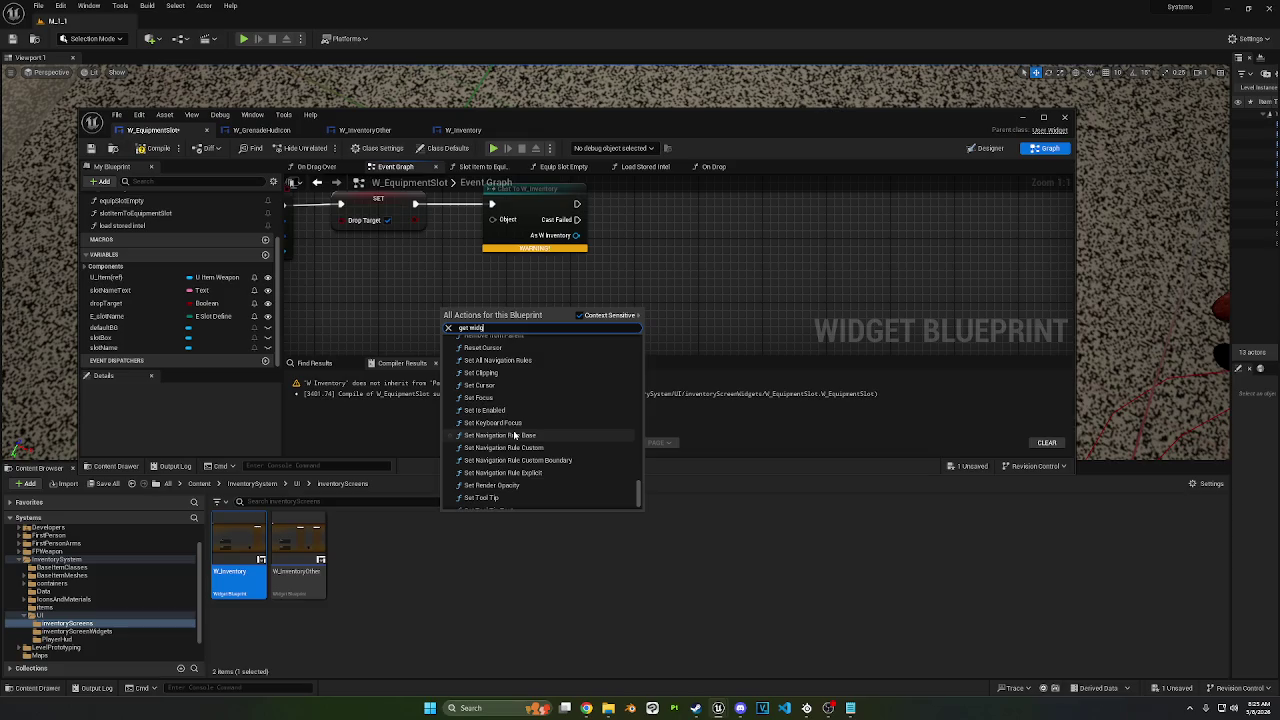
scroll(505, 415, "down", 2)
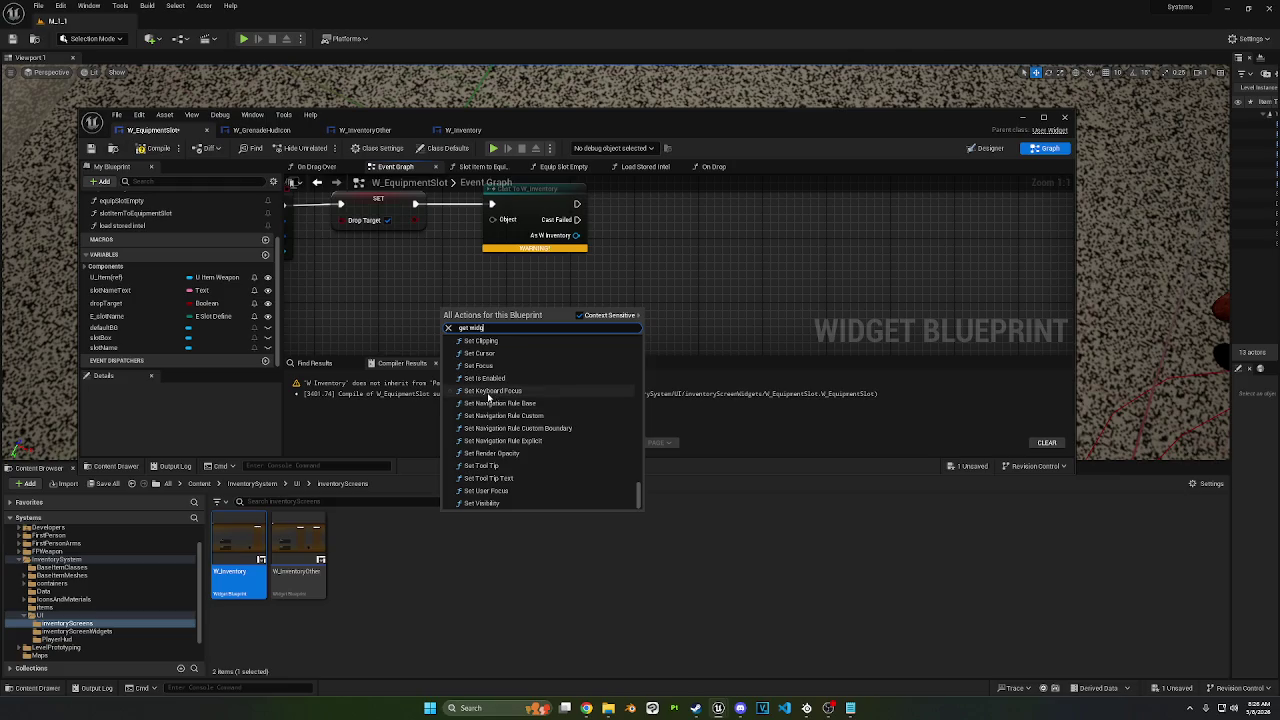
left_click(408, 320)
key("Delete")
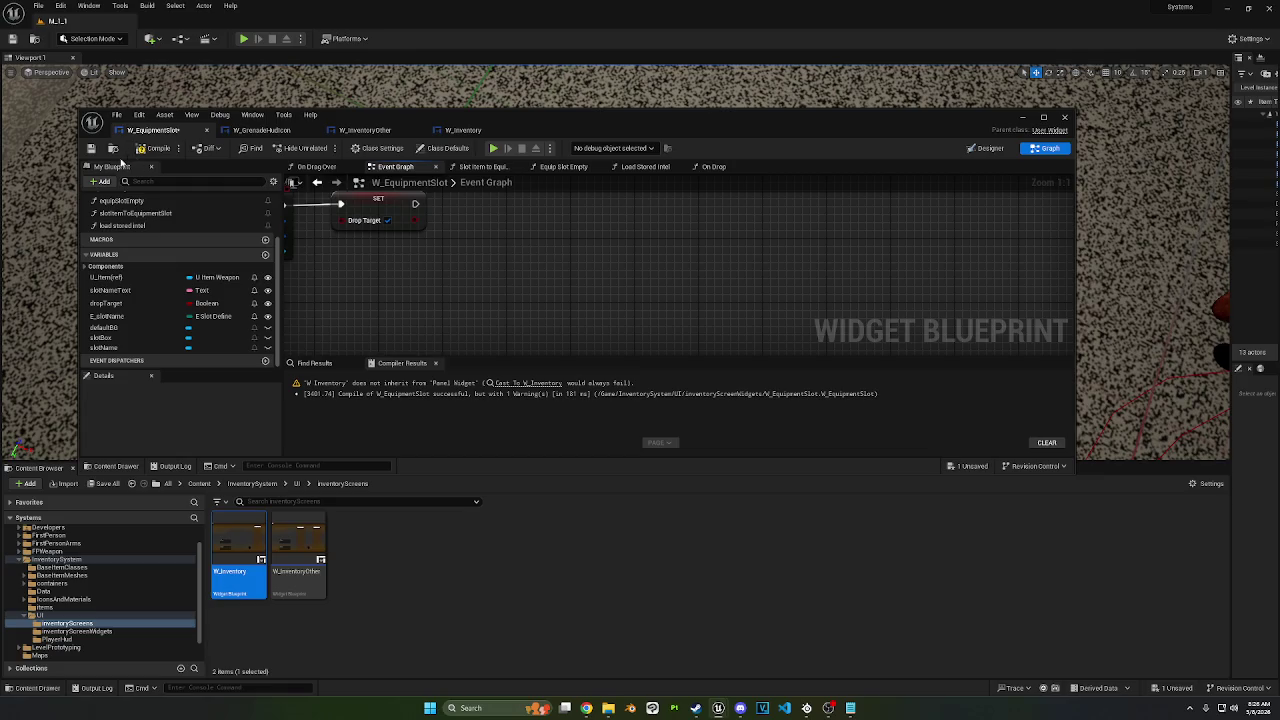
Step: Save all changes and start a play-in-editor session of the level
key("ctrl+s")
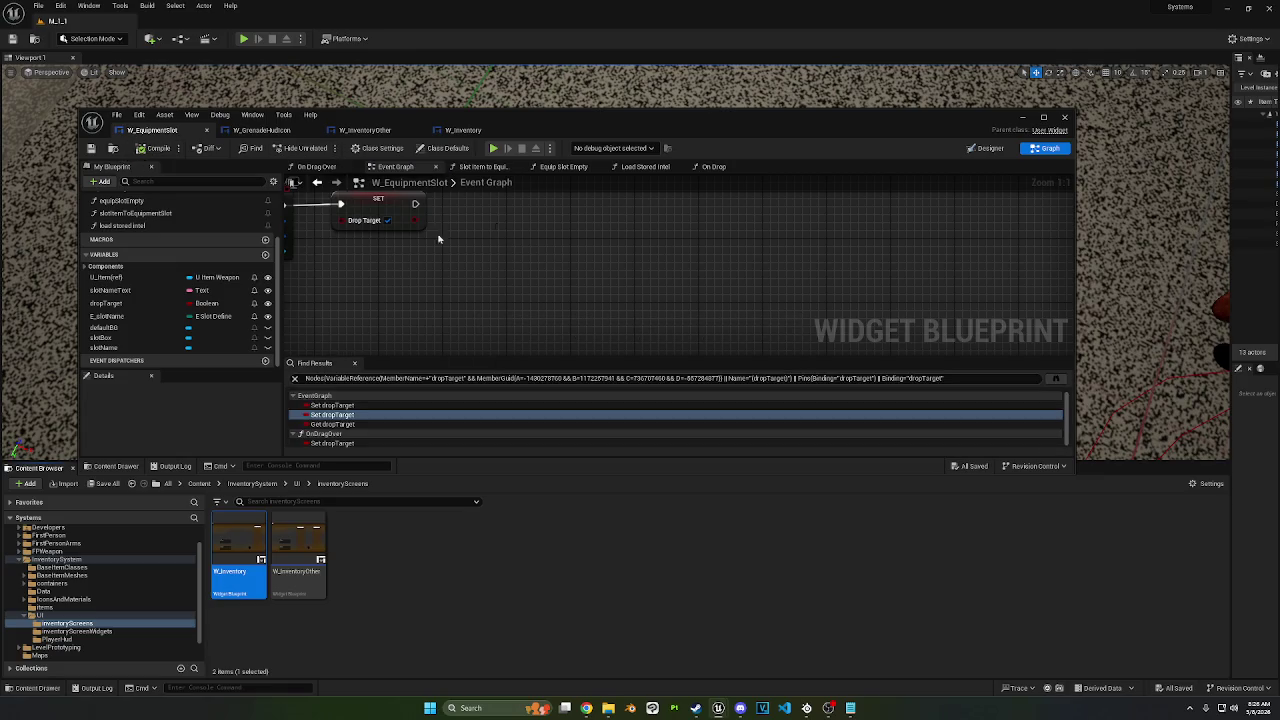
left_click(1020, 117)
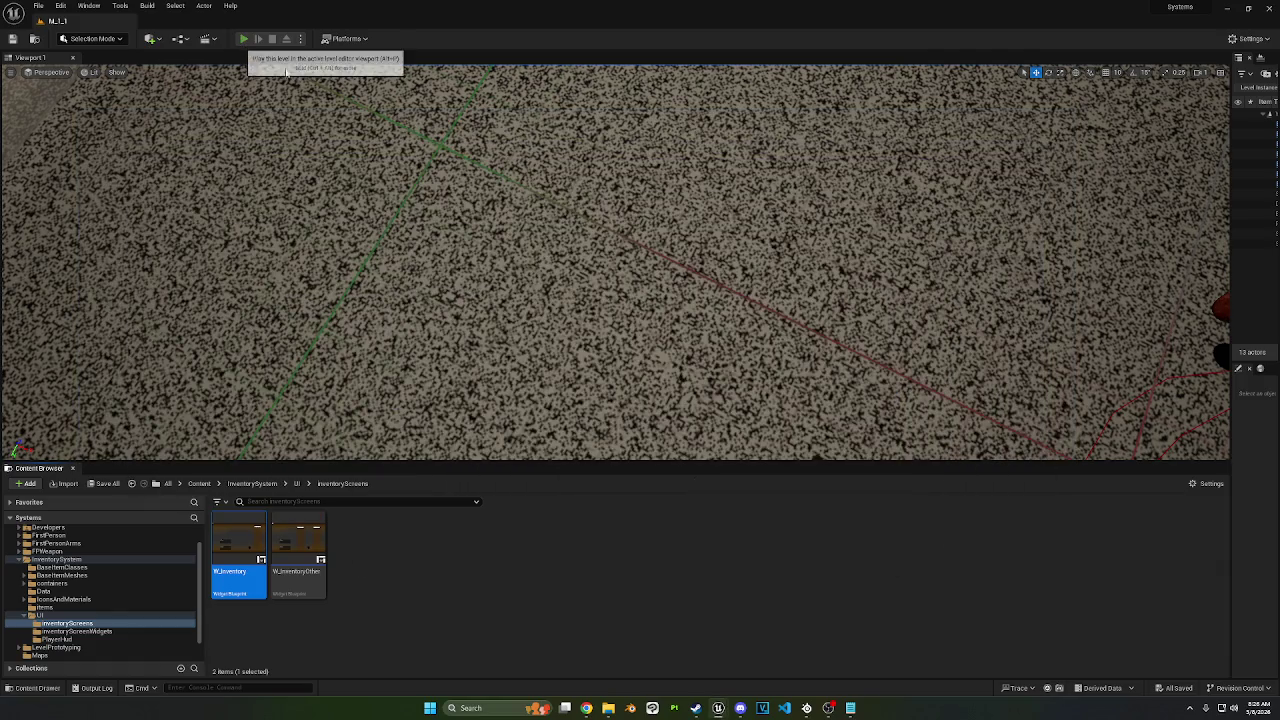
left_click(243, 38)
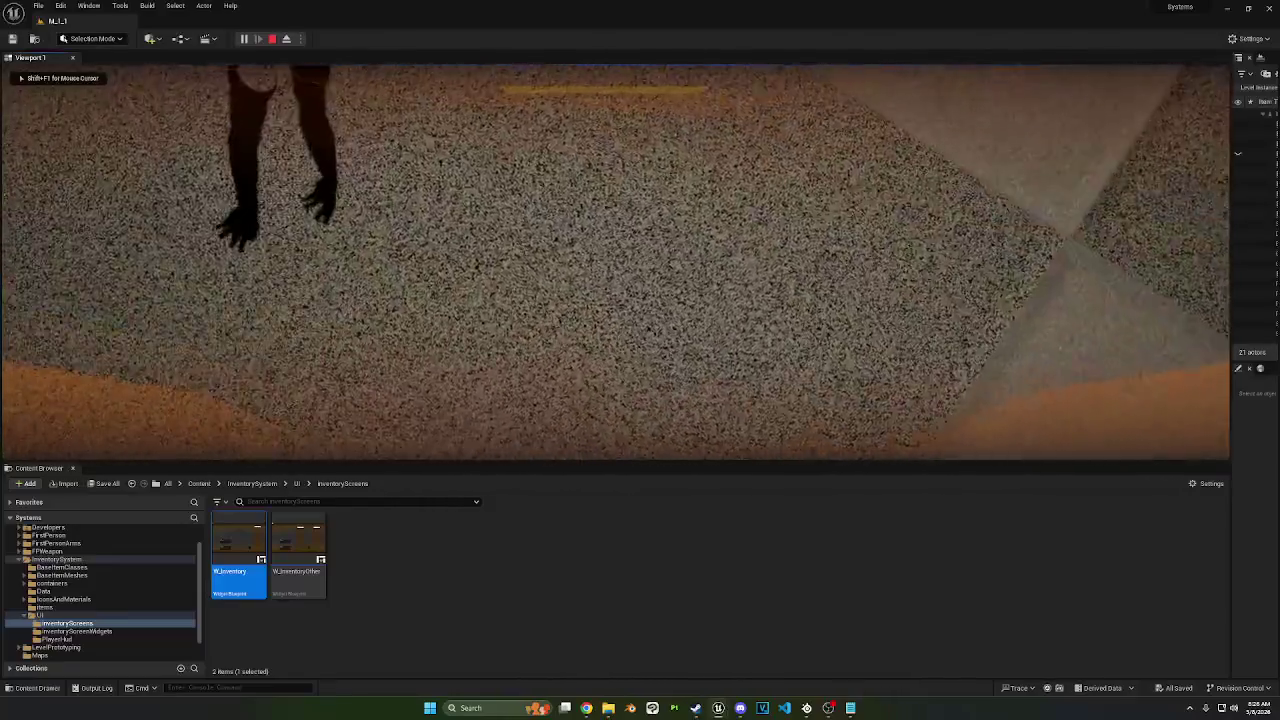
Step: In the inventory, move the rifle into the Primary slot and back to the backpack, then stop playing
key("i")
mouse_move(1100, 155)
left_mouse_down()
mouse_move(1094, 220)
mouse_move(1123, 205)
mouse_move(1117, 308)
mouse_move(1152, 370)
mouse_move(1092, 193)
mouse_move(1095, 142)
mouse_move(1077, 150)
mouse_move(1100, 186)
mouse_move(1137, 366)
mouse_move(1114, 311)
mouse_move(1154, 345)
mouse_move(1100, 218)
mouse_move(1131, 386)
mouse_move(1167, 456)
mouse_move(1138, 413)
mouse_move(1099, 242)
mouse_move(357, 253)
mouse_move(300, 313)
left_mouse_up()
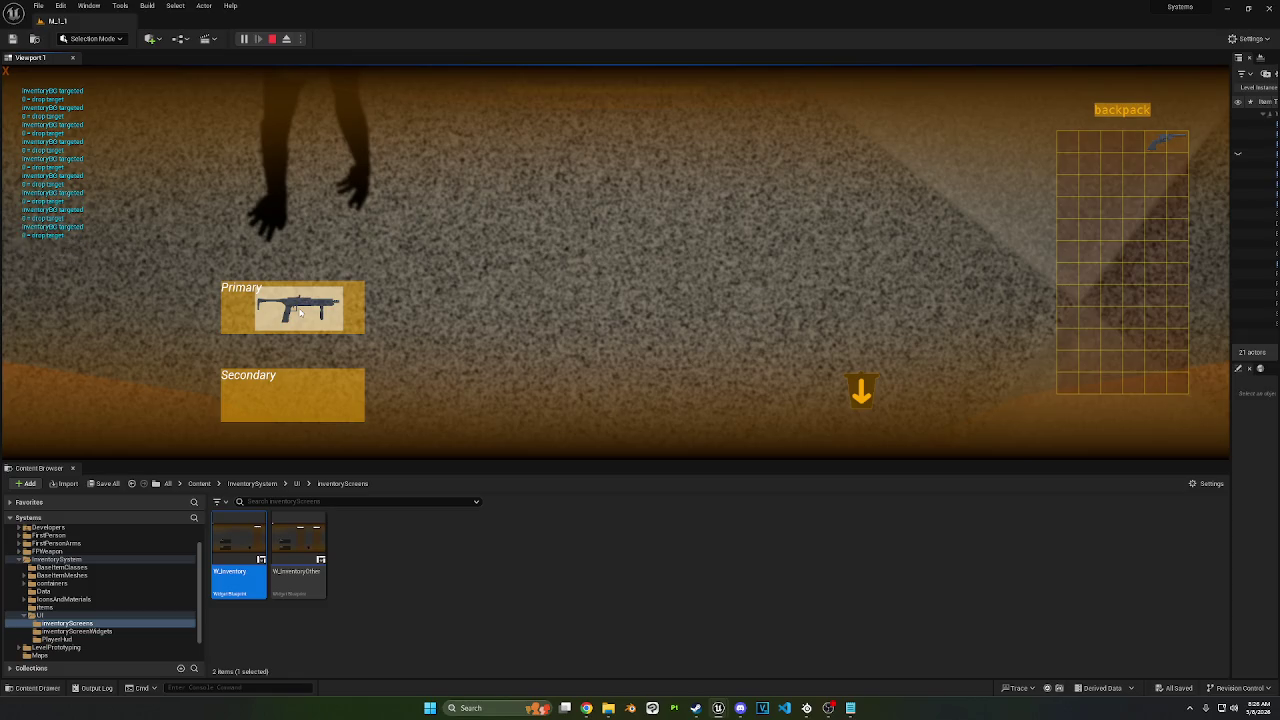
mouse_move(300, 313)
left_mouse_down()
mouse_move(332, 325)
mouse_move(684, 225)
mouse_move(569, 224)
mouse_move(293, 307)
mouse_move(834, 291)
mouse_move(1106, 168)
mouse_move(1098, 152)
left_mouse_up()
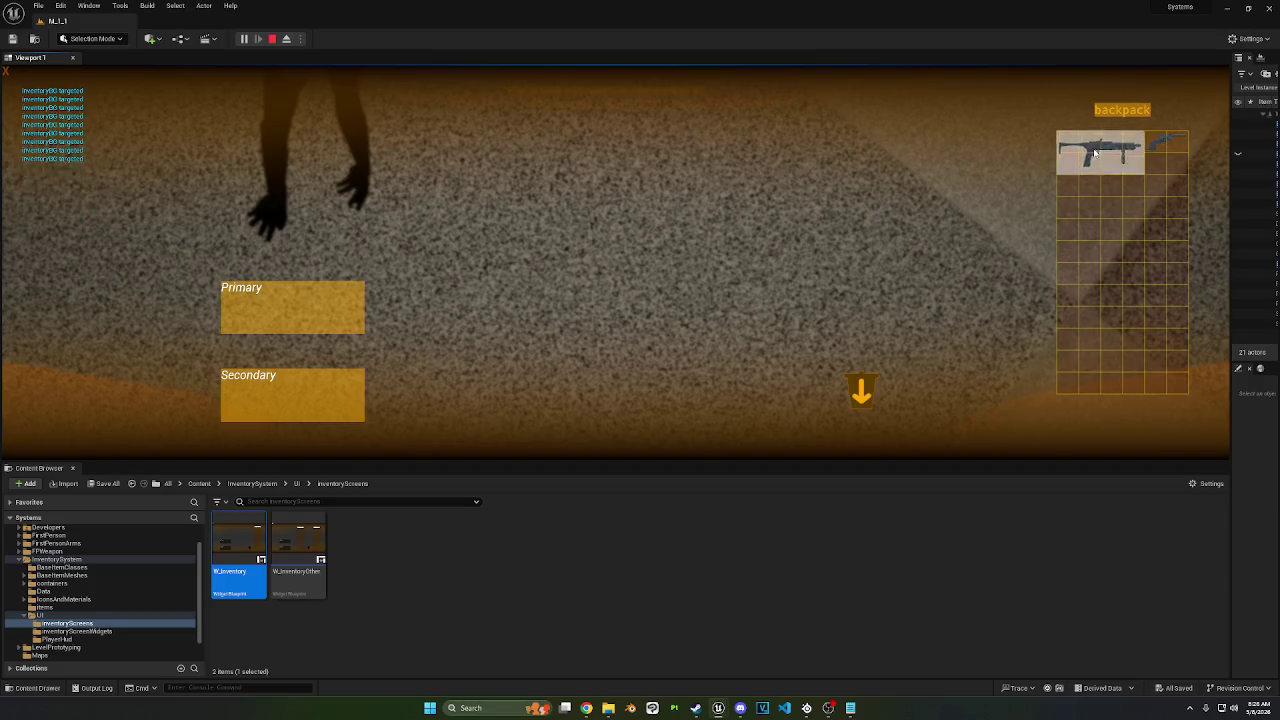
key("Tab")
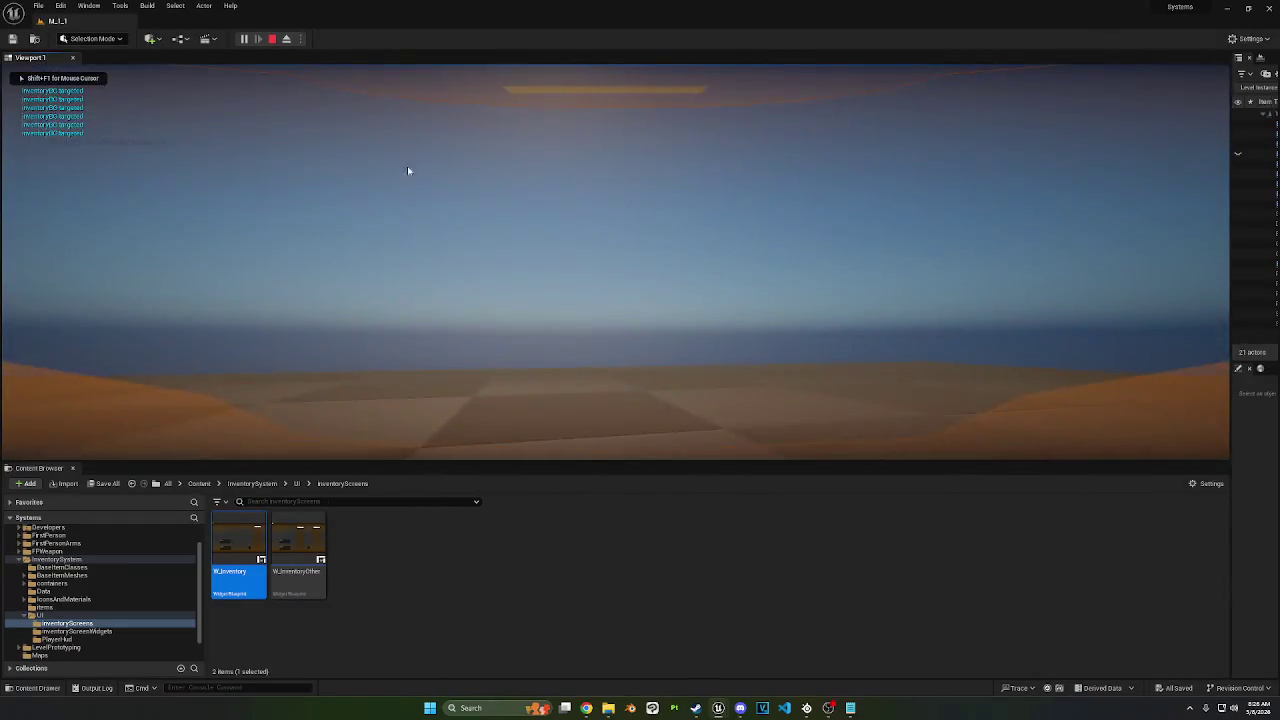
key("Escape")
left_click(343, 535)
Step: In UI > InventoryScreens, create a Widget Blueprint based on User Widget named dummyBoi
left_click(299, 483)
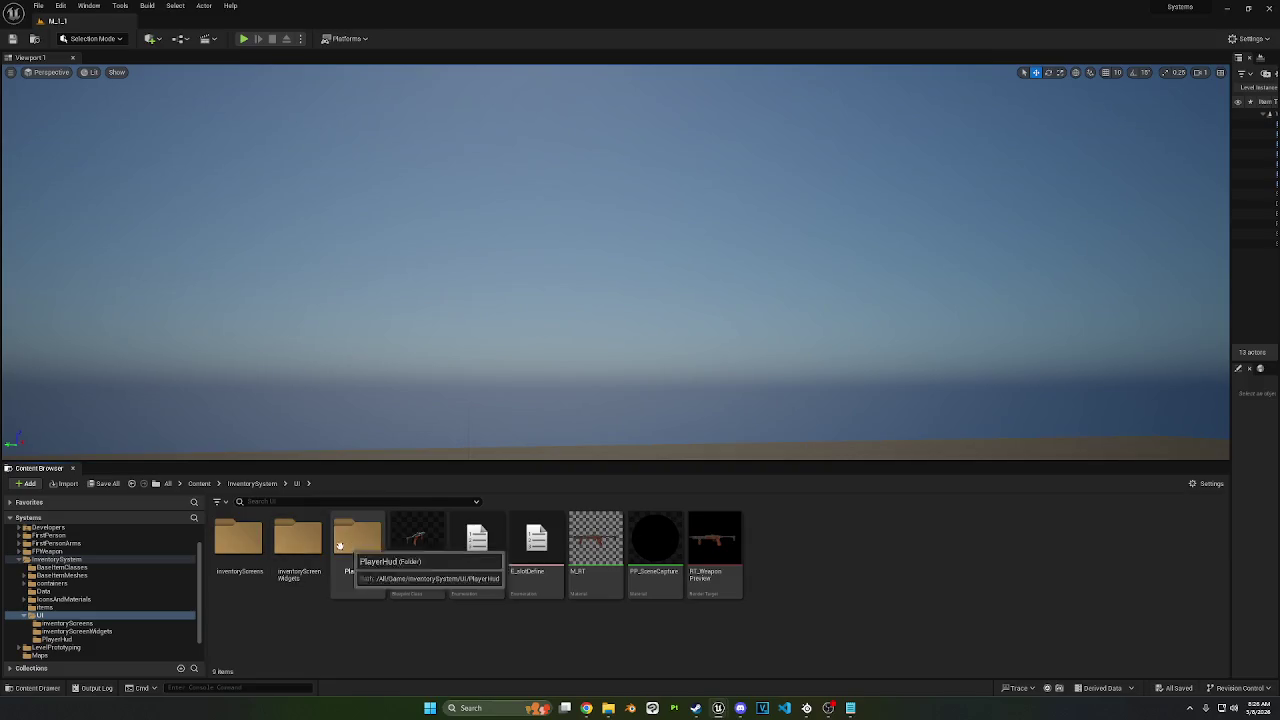
double_click(250, 548)
right_click(523, 592)
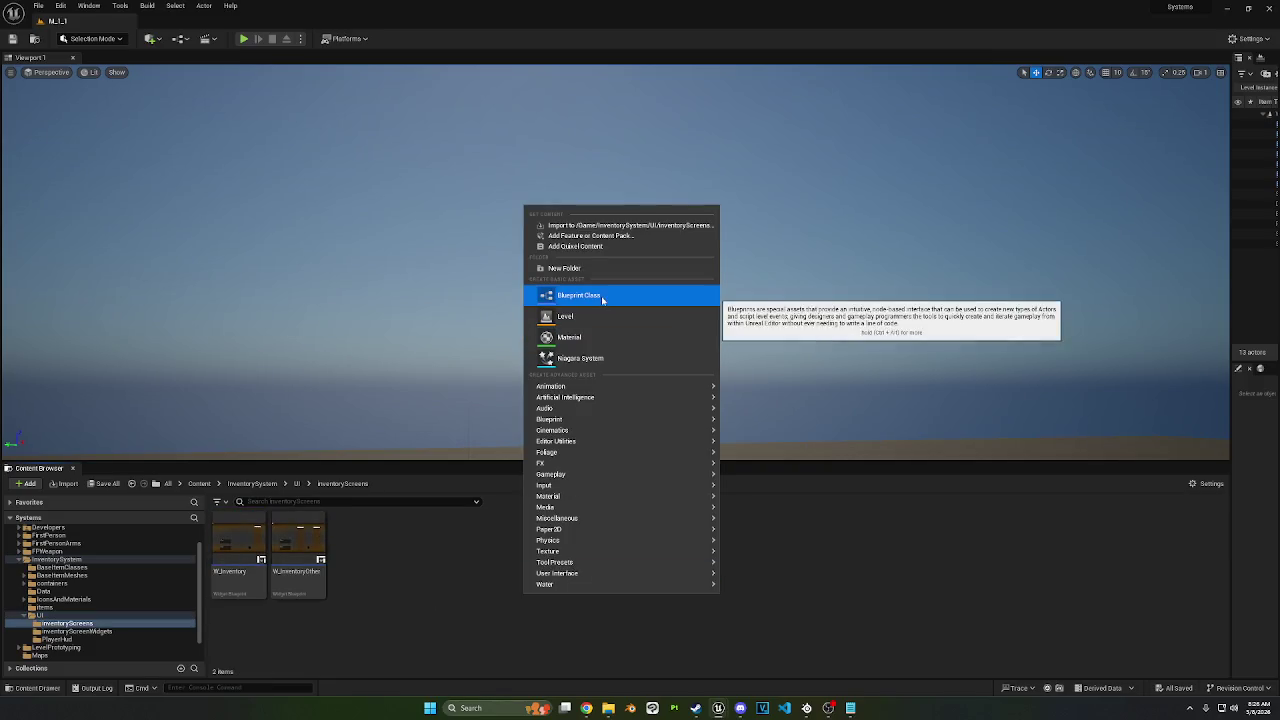
mouse_move(568, 585)
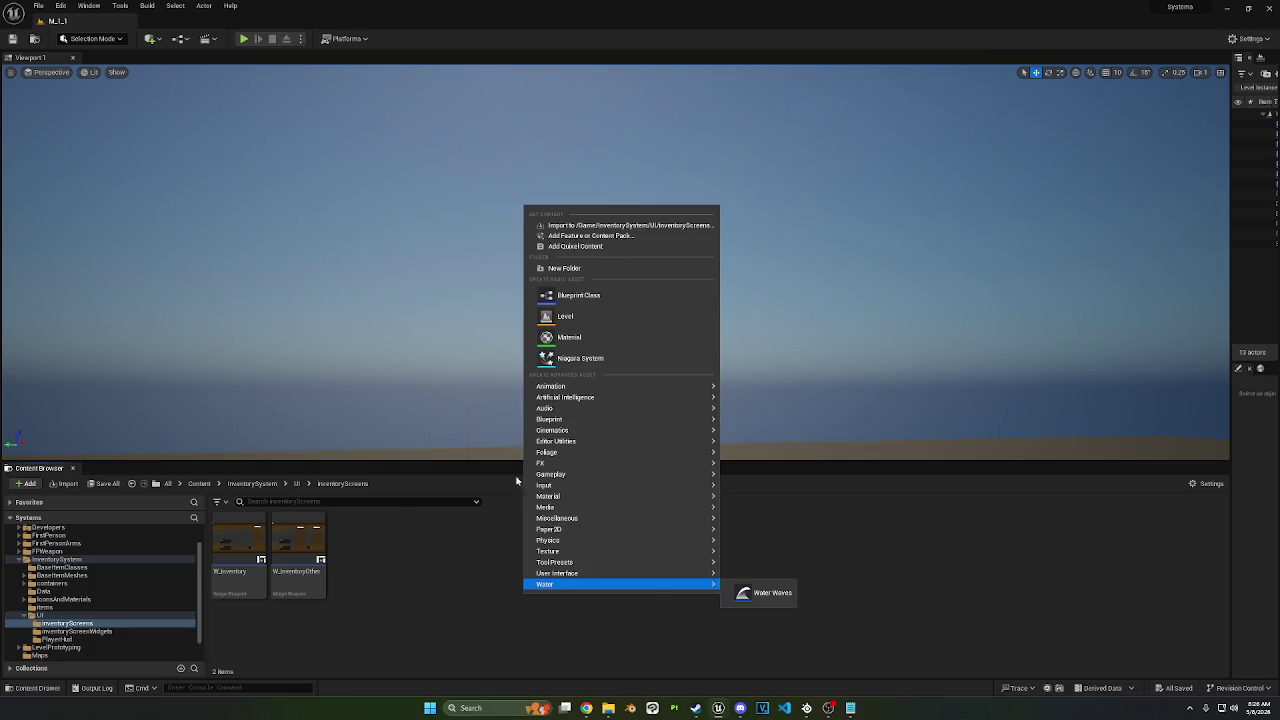
left_click(410, 613)
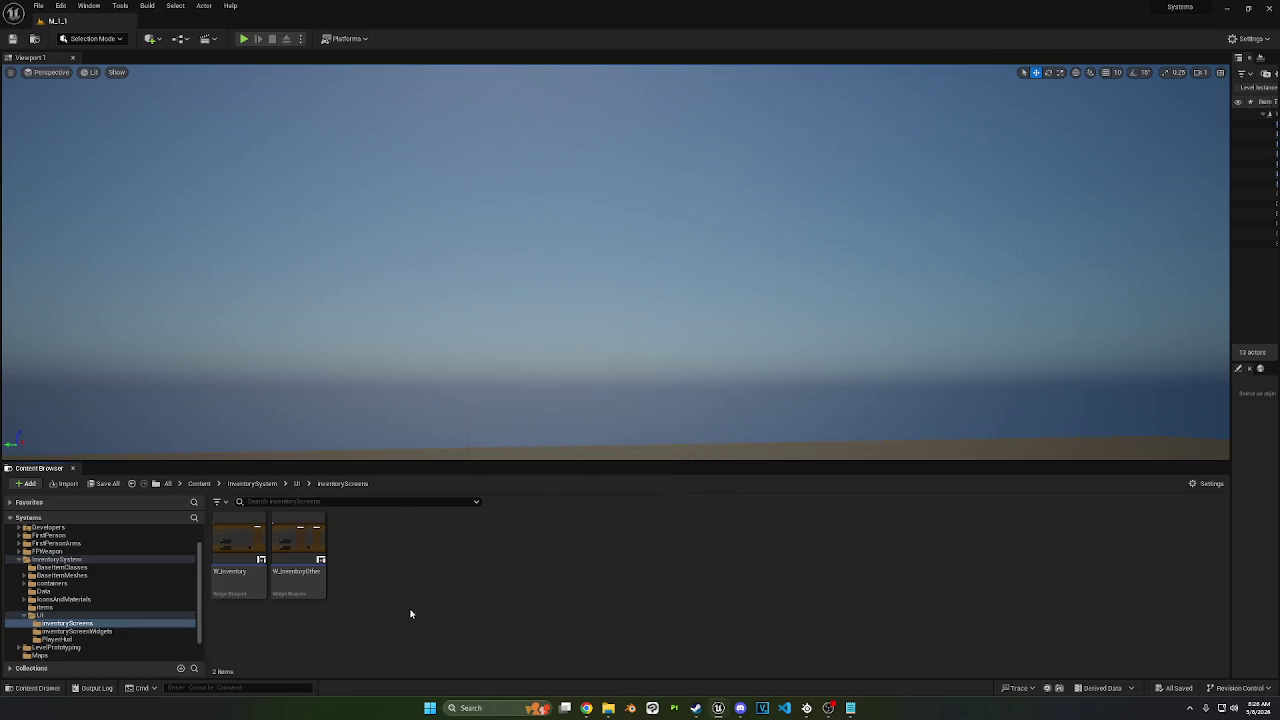
right_click(462, 565)
mouse_move(577, 545)
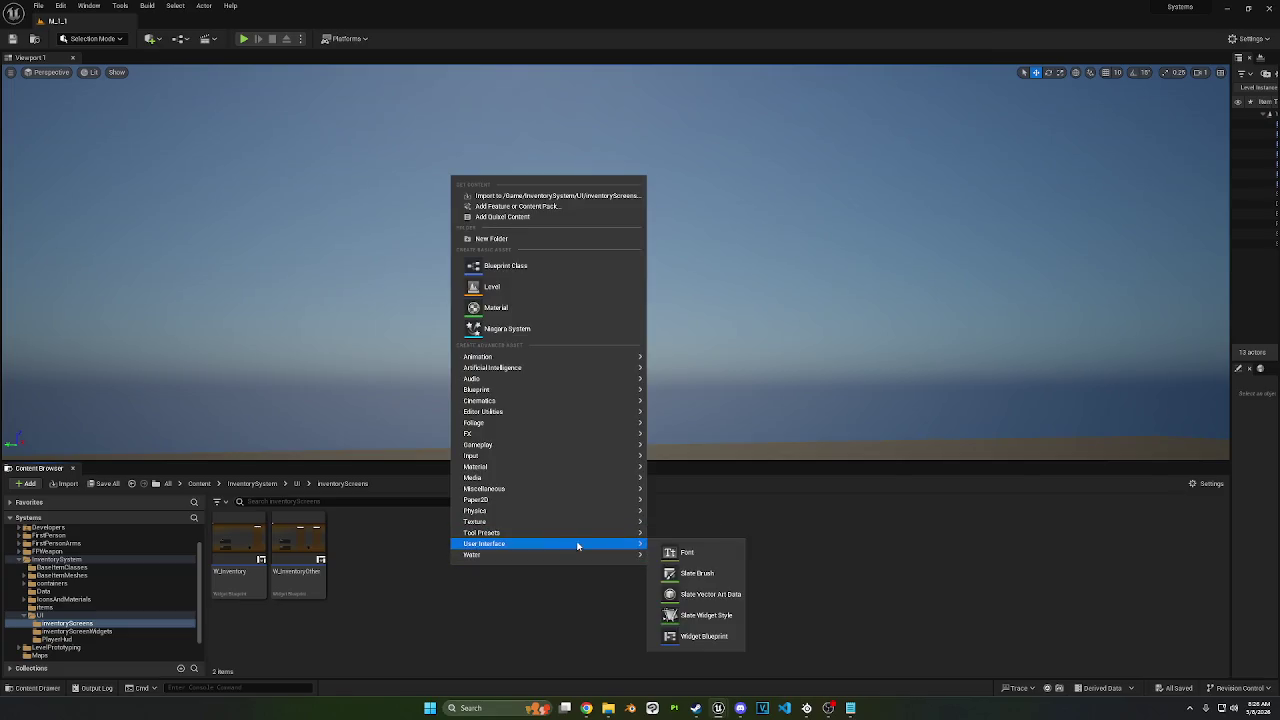
left_click(700, 636)
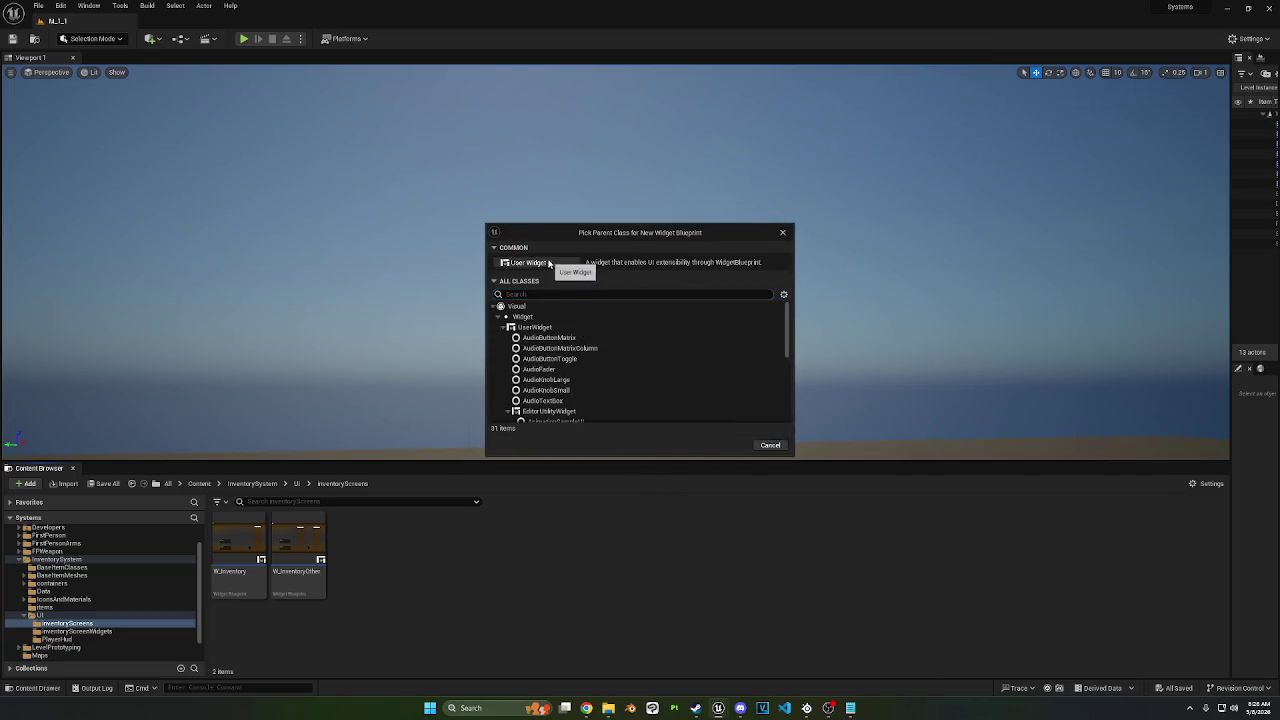
left_click(528, 262)
type("dummyBo")
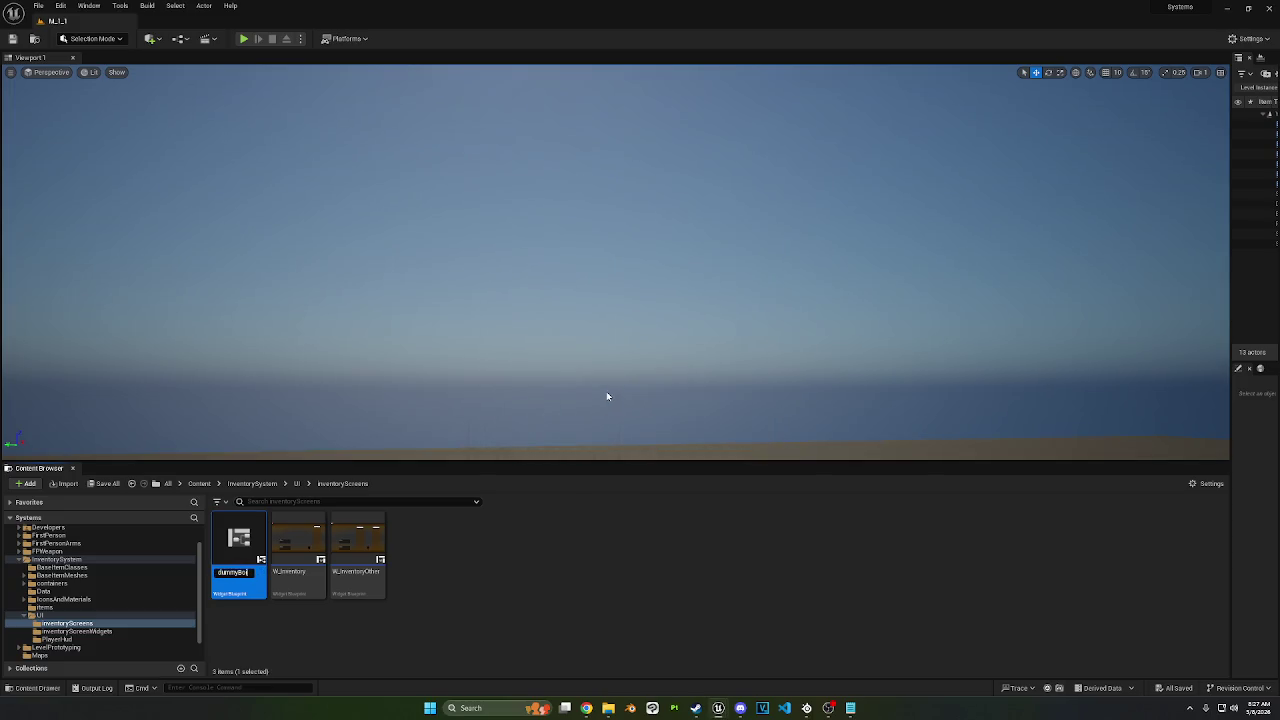
key("Return")
type("canva")
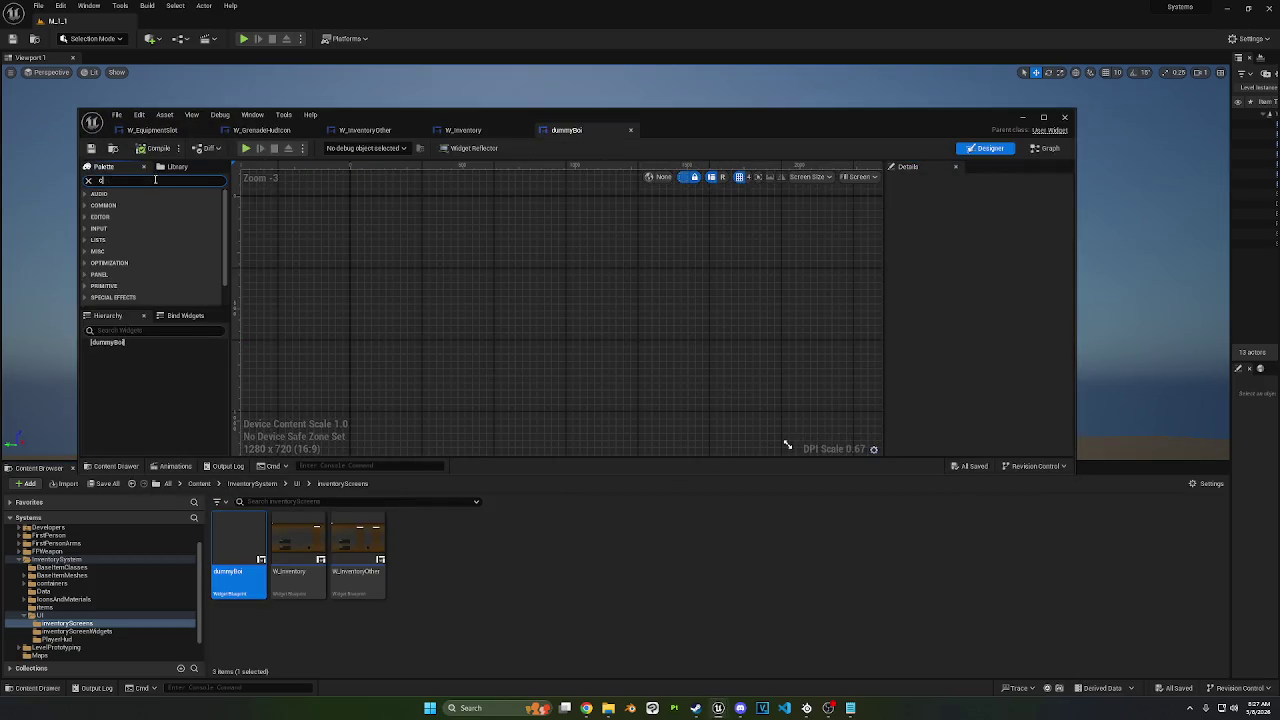
Step: Add a Canvas Panel to dummyBoi, tick Is Focusable on the root widget, and compile
type("s")
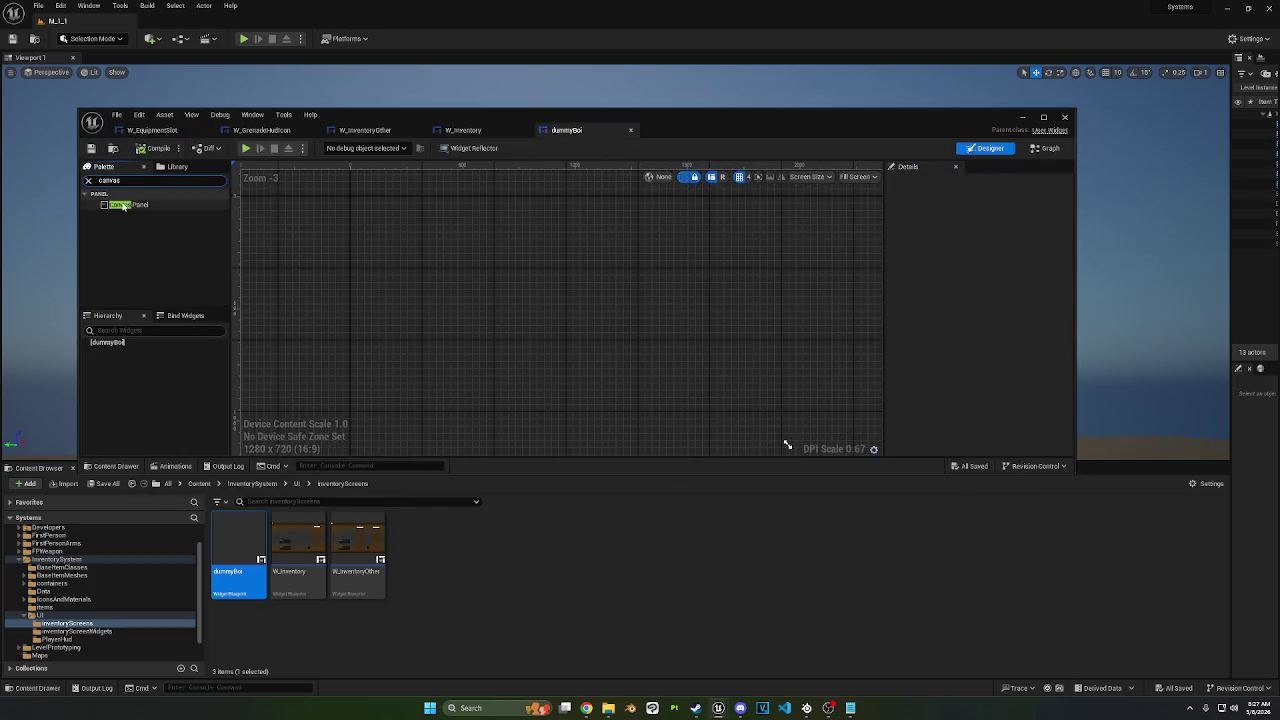
left_click_drag(123, 205, 586, 426)
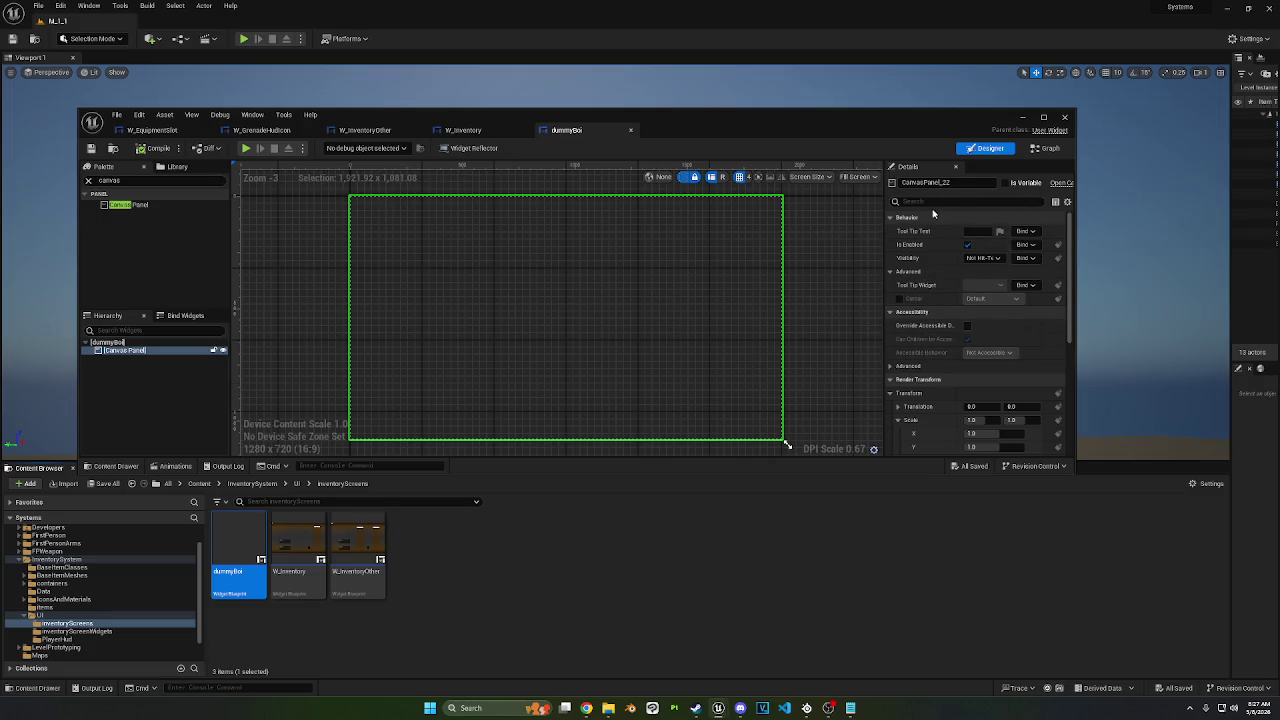
left_click(115, 342)
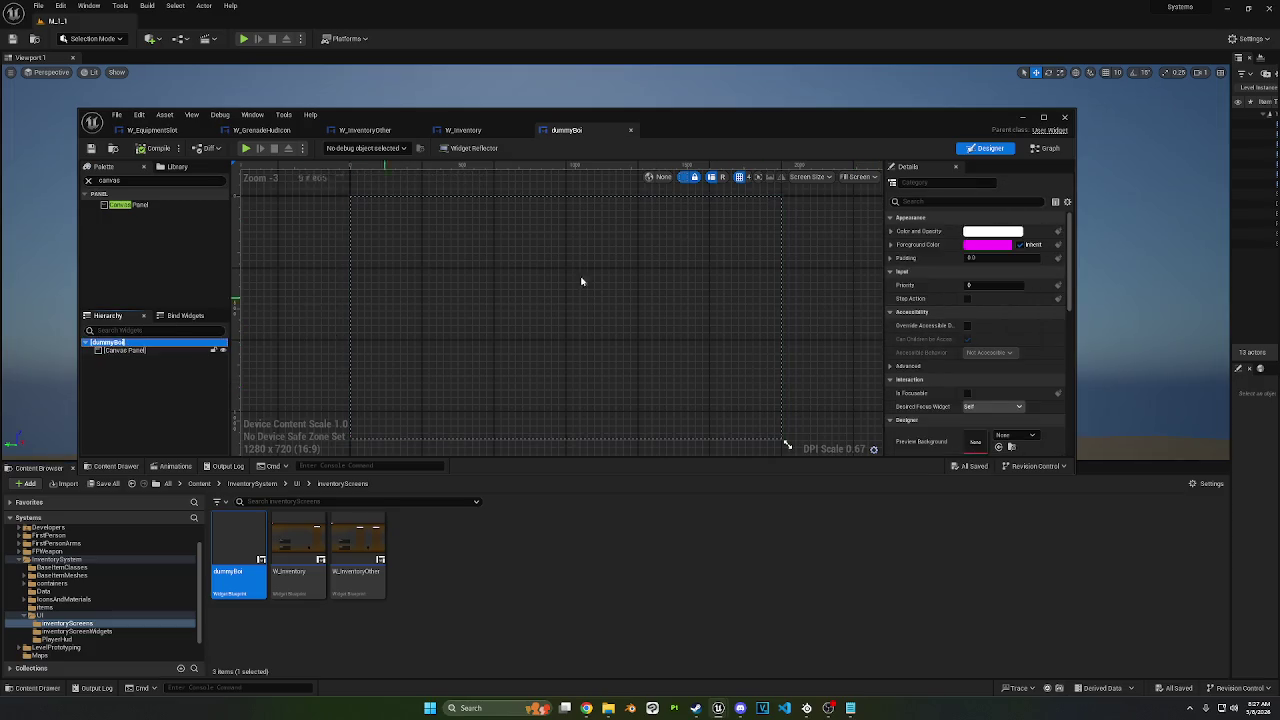
left_click(944, 182)
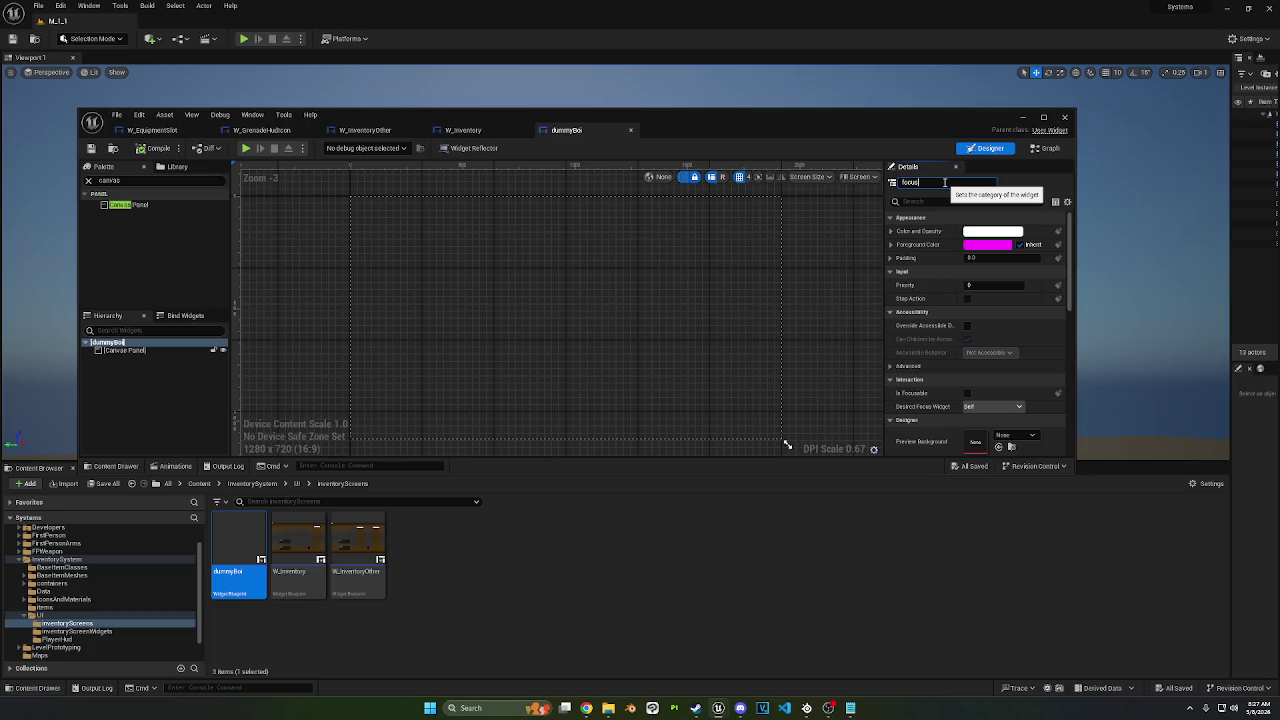
type("focus")
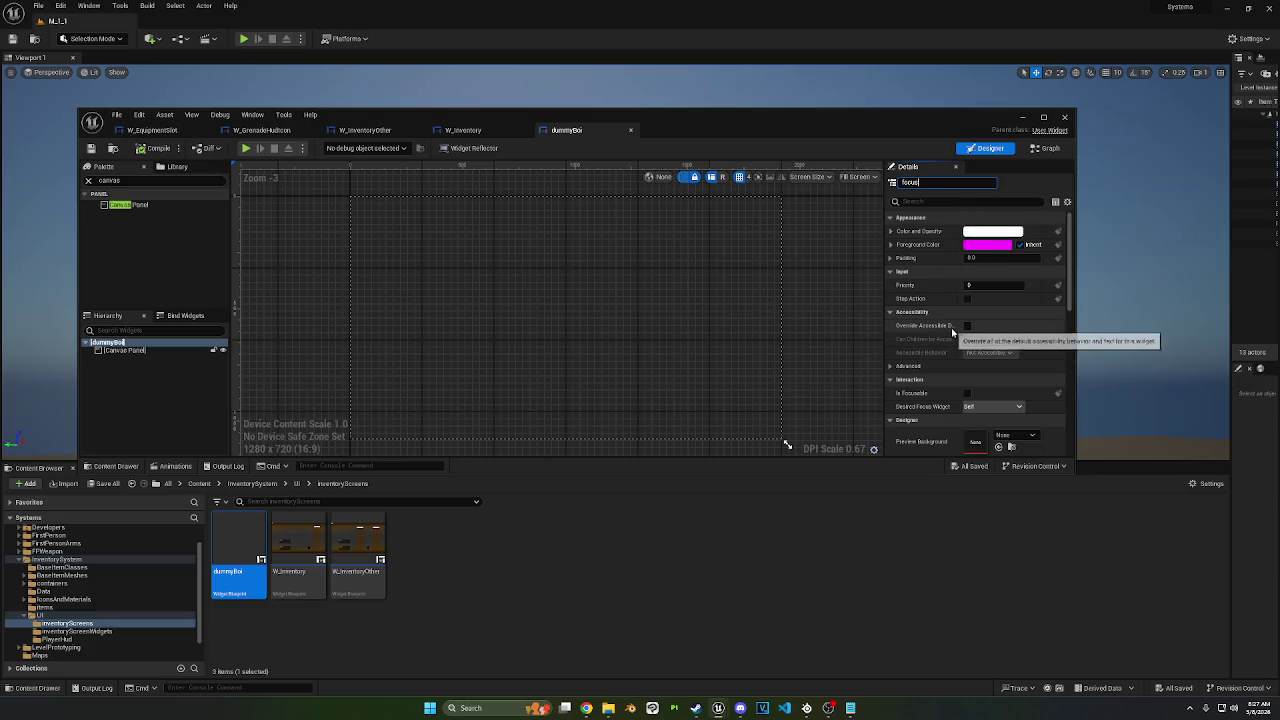
double_click(934, 185)
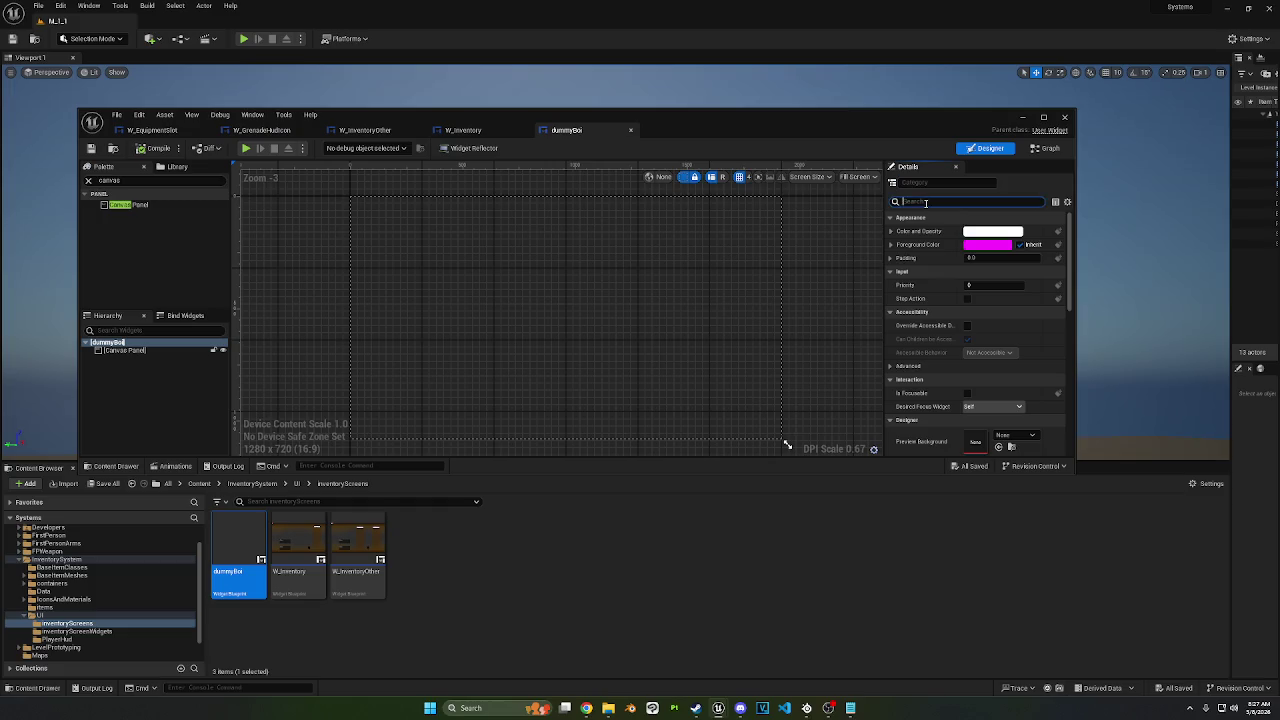
type("focus")
left_click(966, 232)
key("ctrl+Tab")
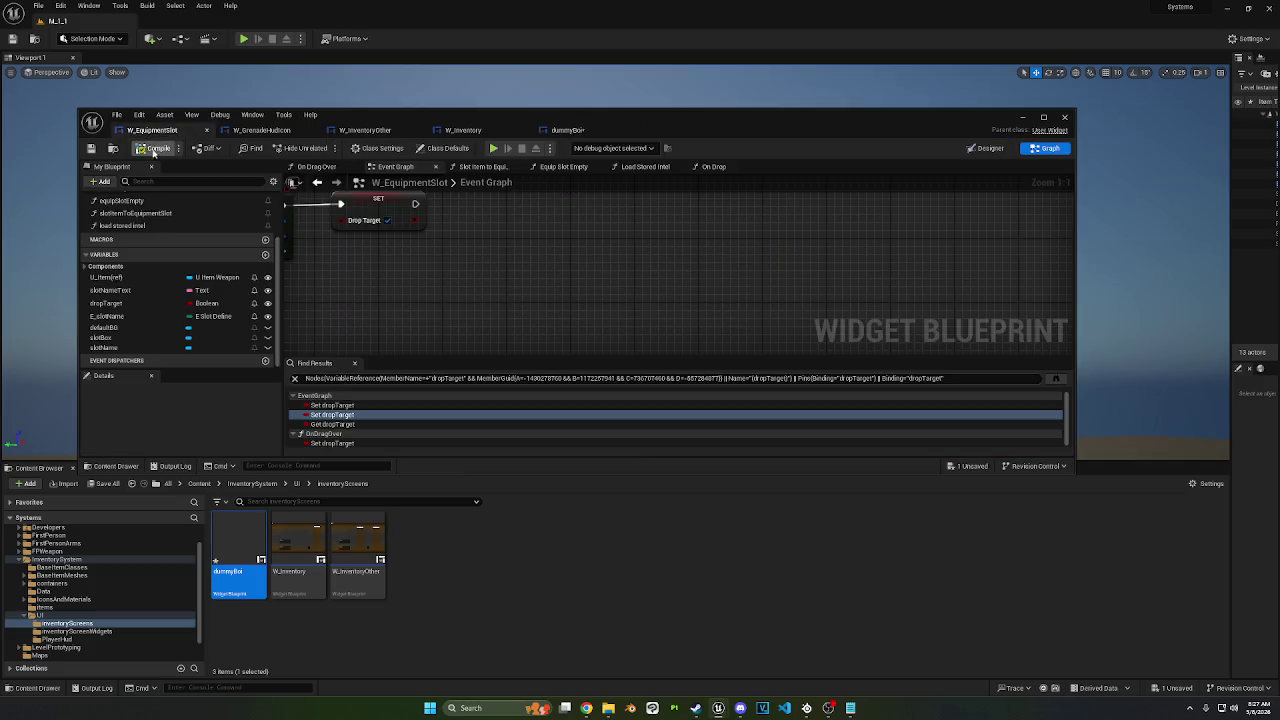
key("ctrl+Tab")
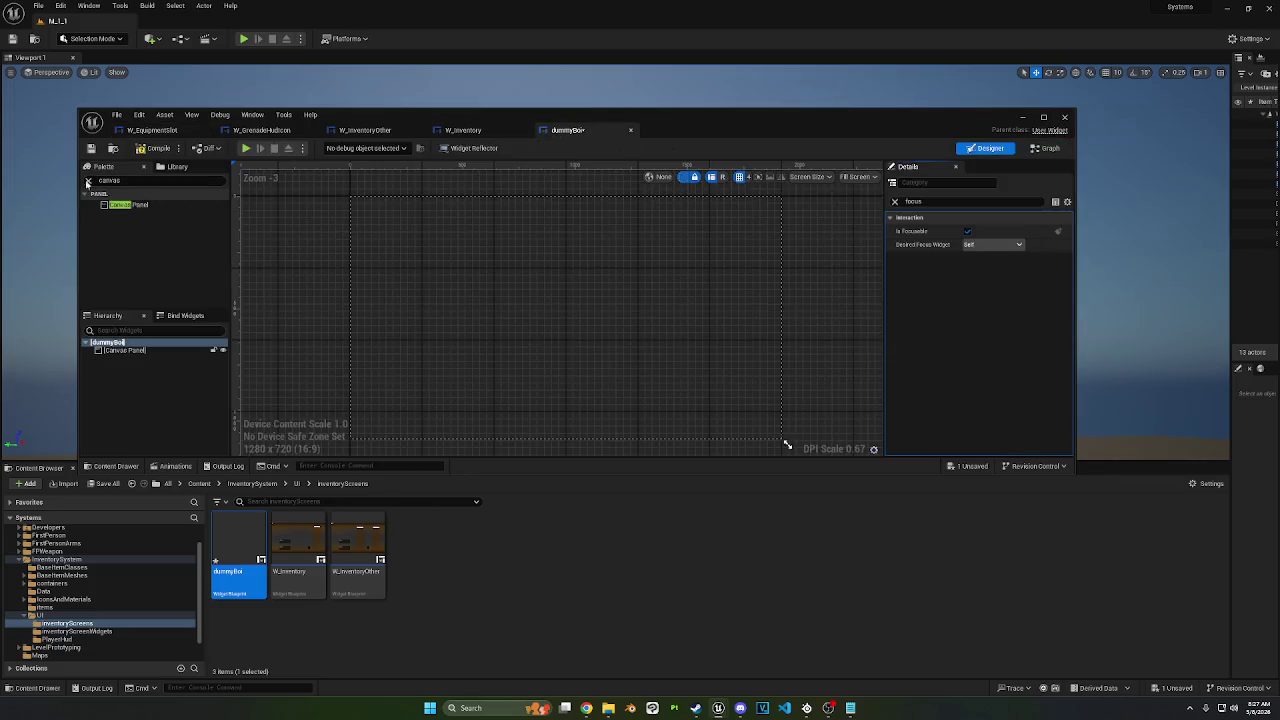
left_click(140, 150)
Step: Set the Canvas Panel's Behavior Visibility to Visible
left_click(148, 351)
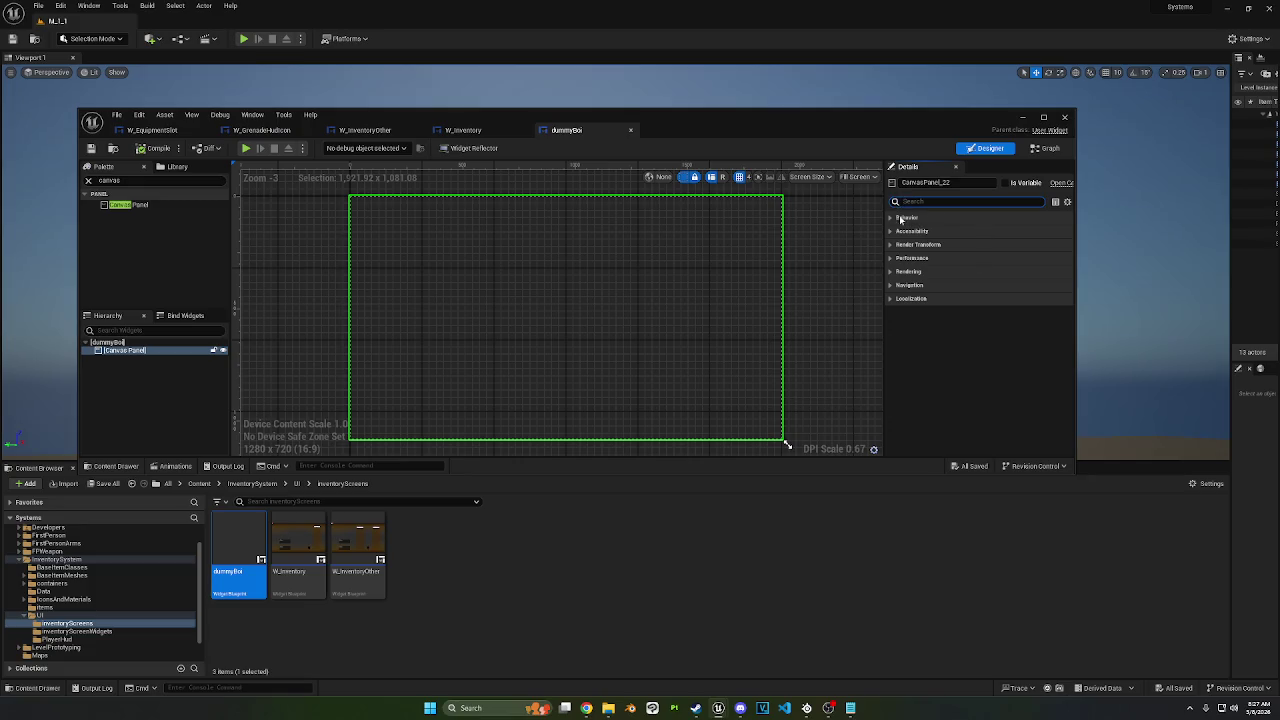
left_click(900, 218)
left_click(981, 258)
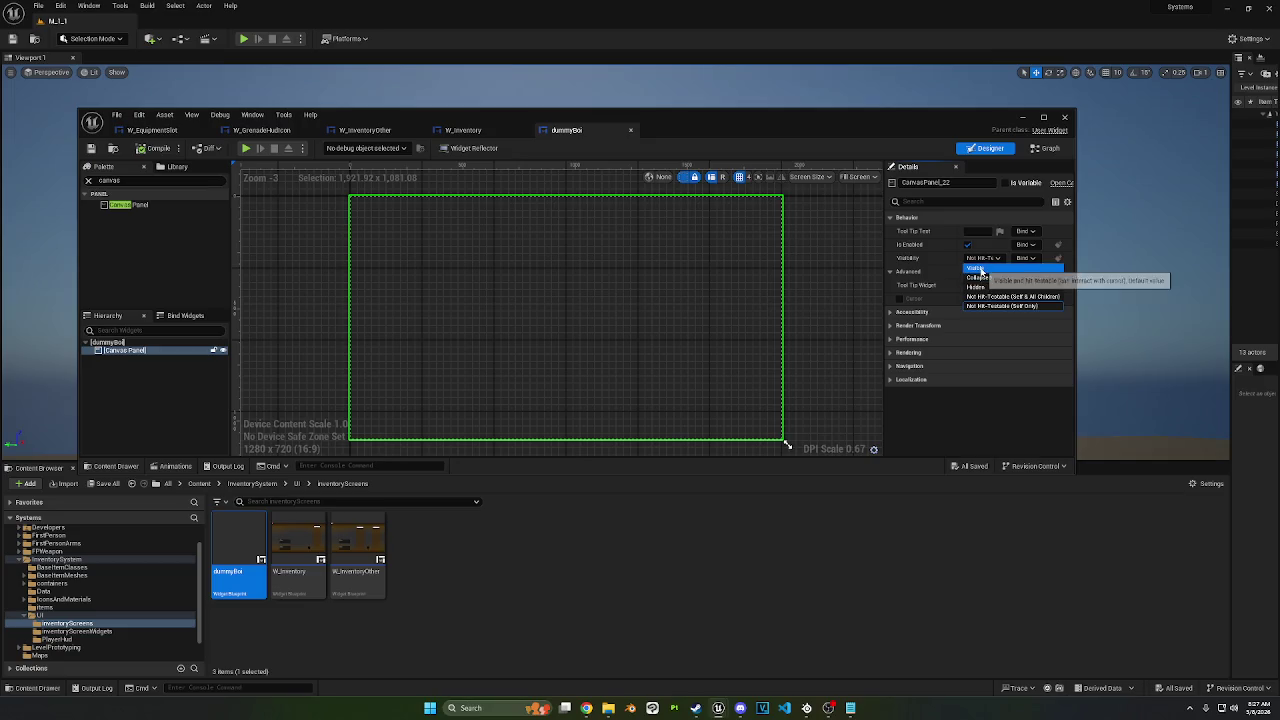
left_click(981, 270)
left_click(286, 223)
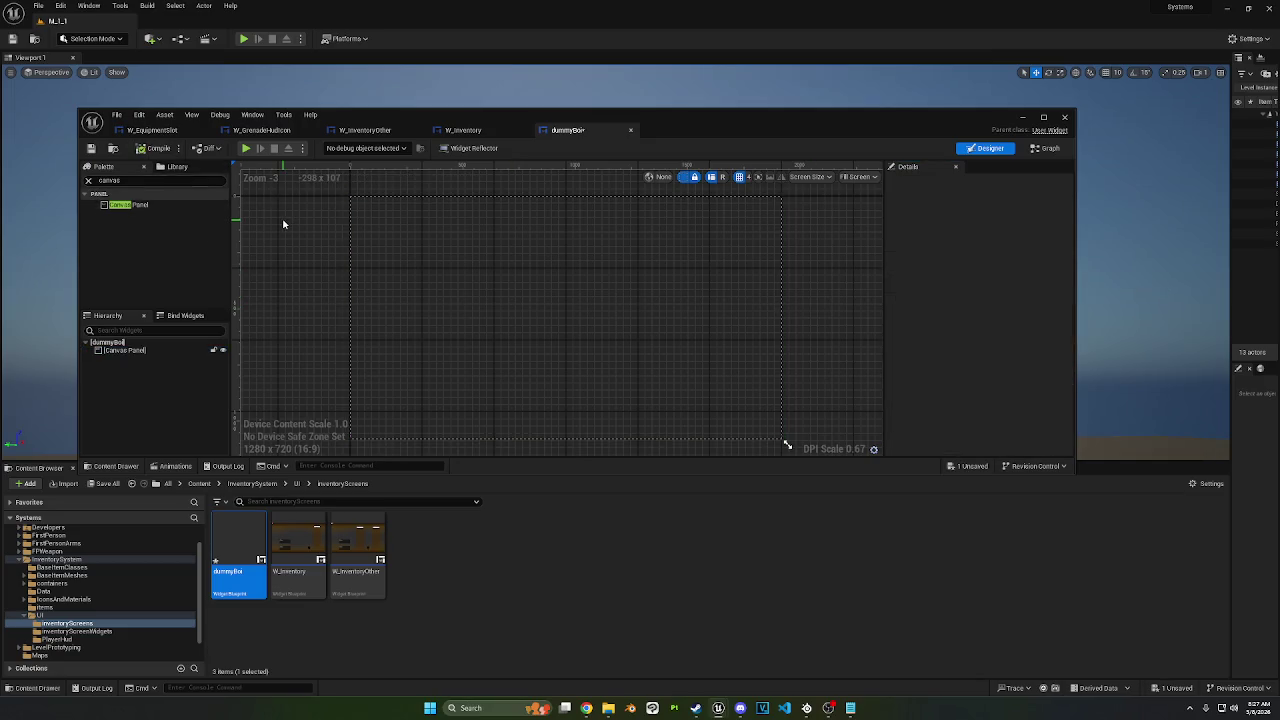
Step: Check W_Inventory's Designer layout, then go to dummyBoi's Event Graph
left_click(474, 133)
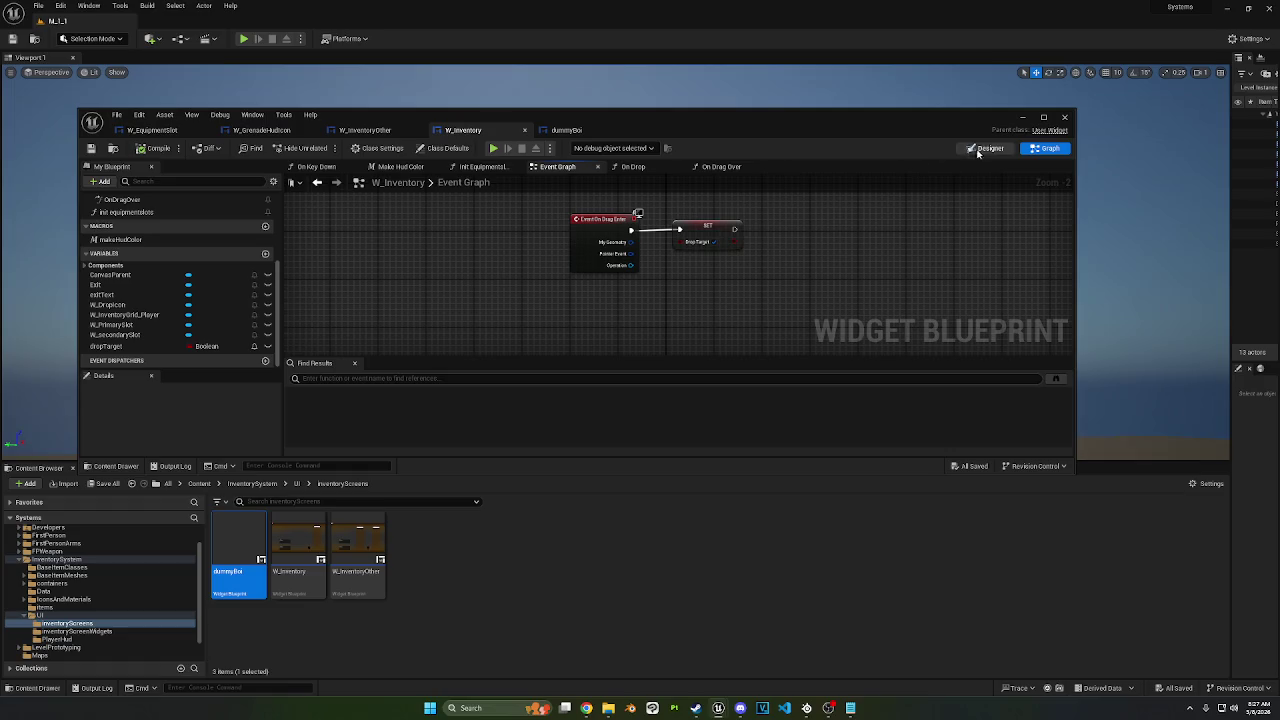
left_click(986, 149)
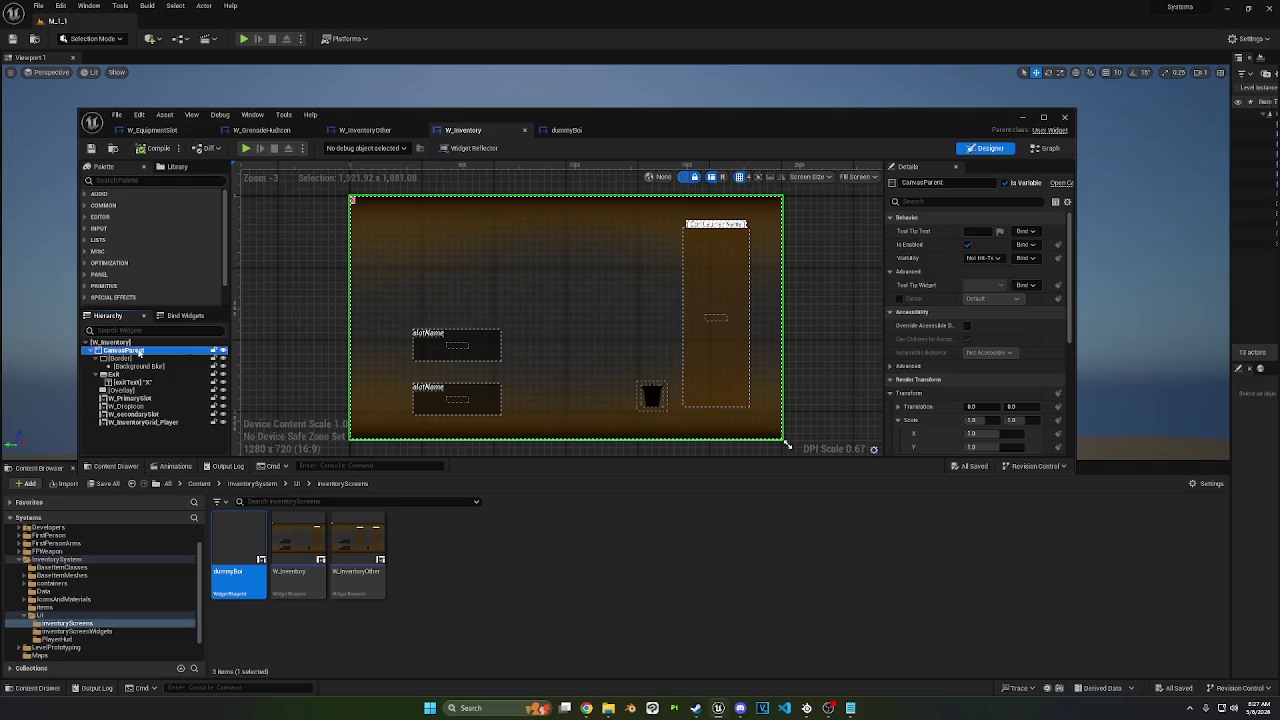
double_click(245, 560)
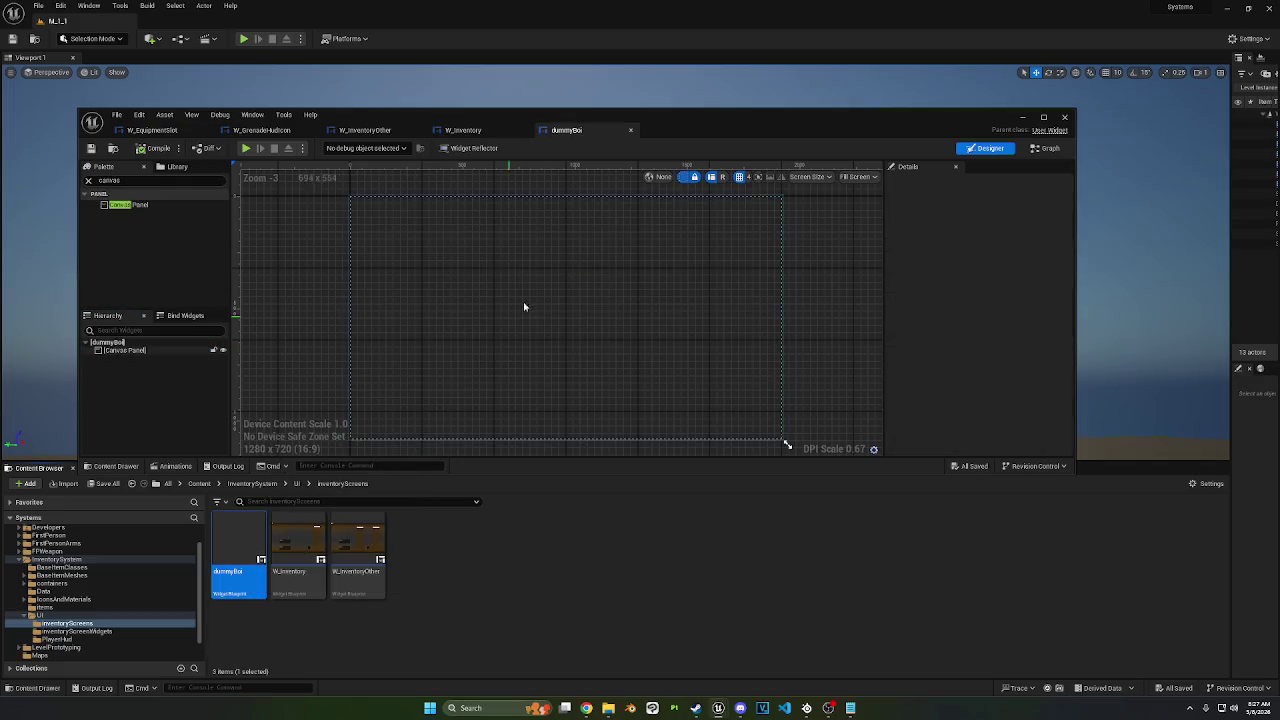
left_click(1046, 148)
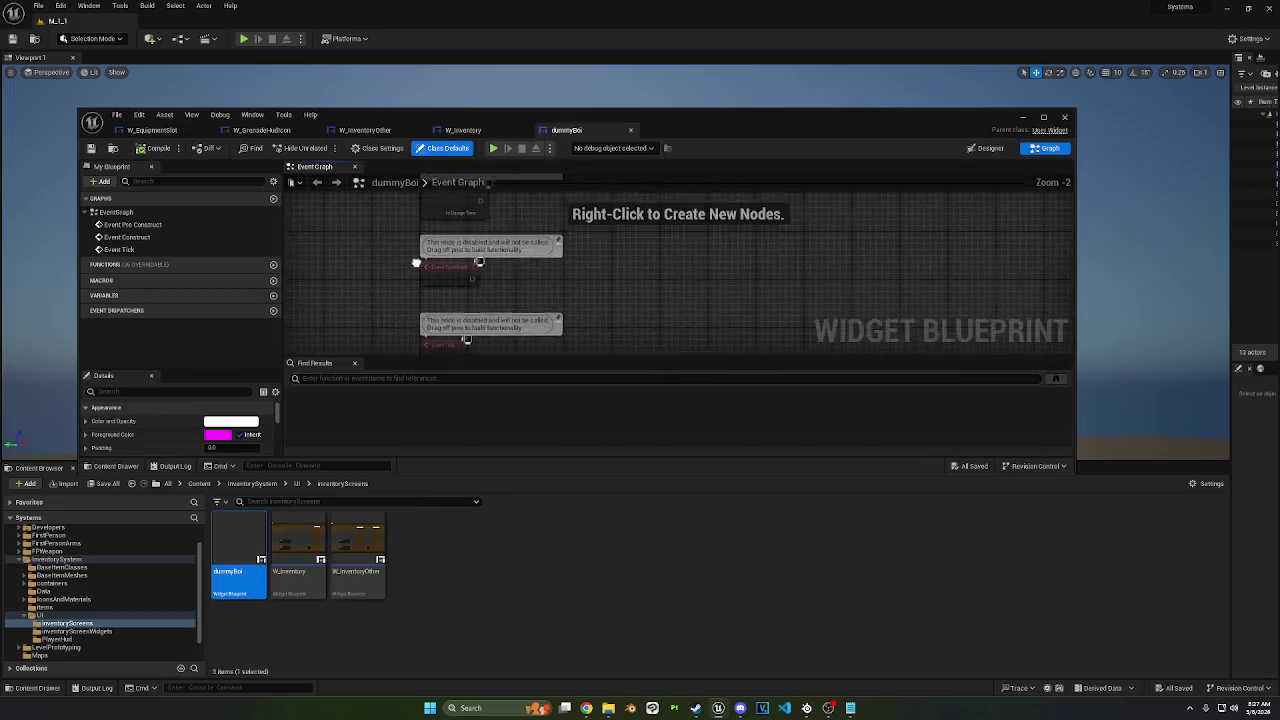
Step: Delete the three disabled event nodes and add a Boolean variable isTarget
left_click_drag(591, 335, 295, 180)
key("Delete")
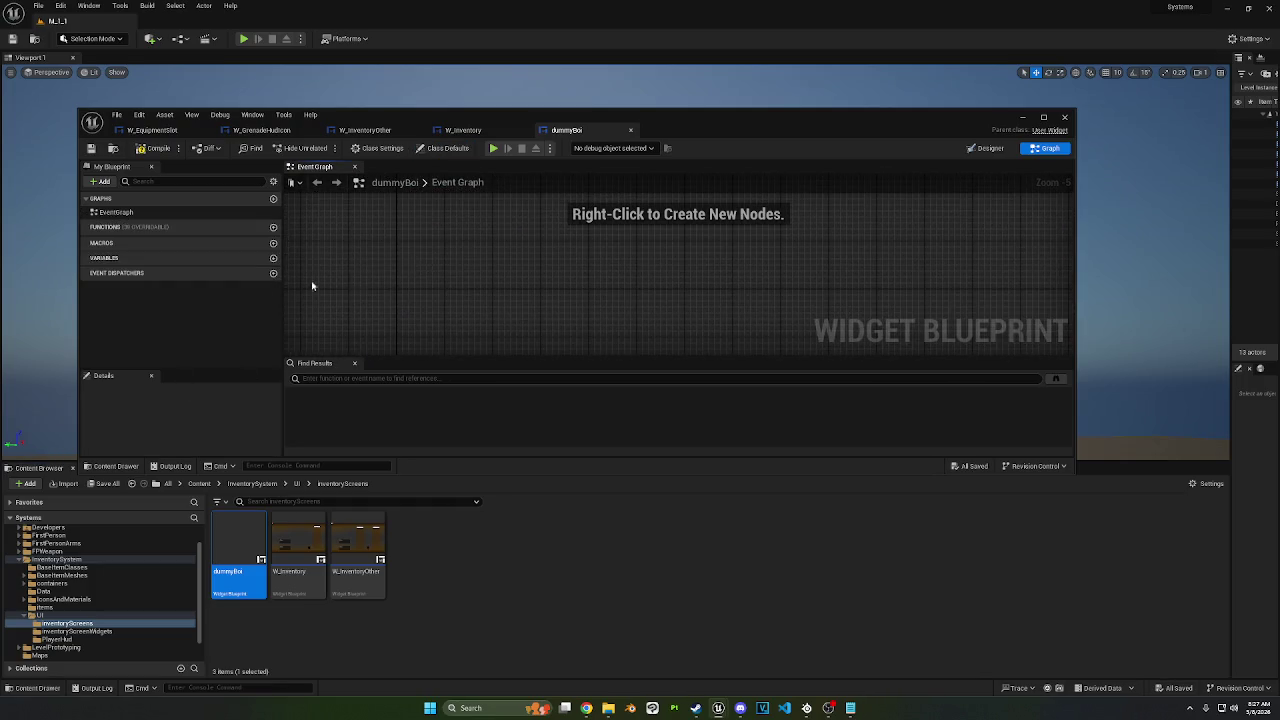
left_click(273, 258)
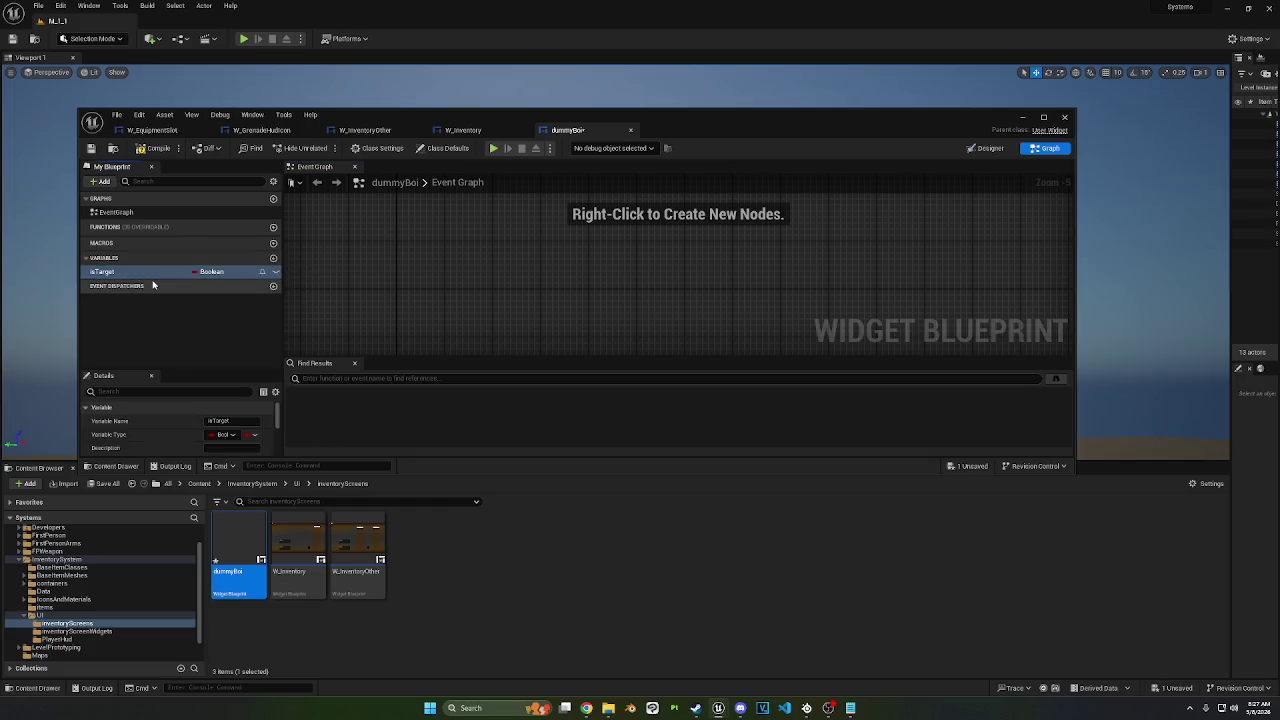
mouse_move(150, 271)
left_mouse_down()
mouse_move(290, 290)
mouse_move(510, 275)
left_mouse_up()
Step: Try an Event Construct node with a SET isTarget, then remove both
right_click(366, 248)
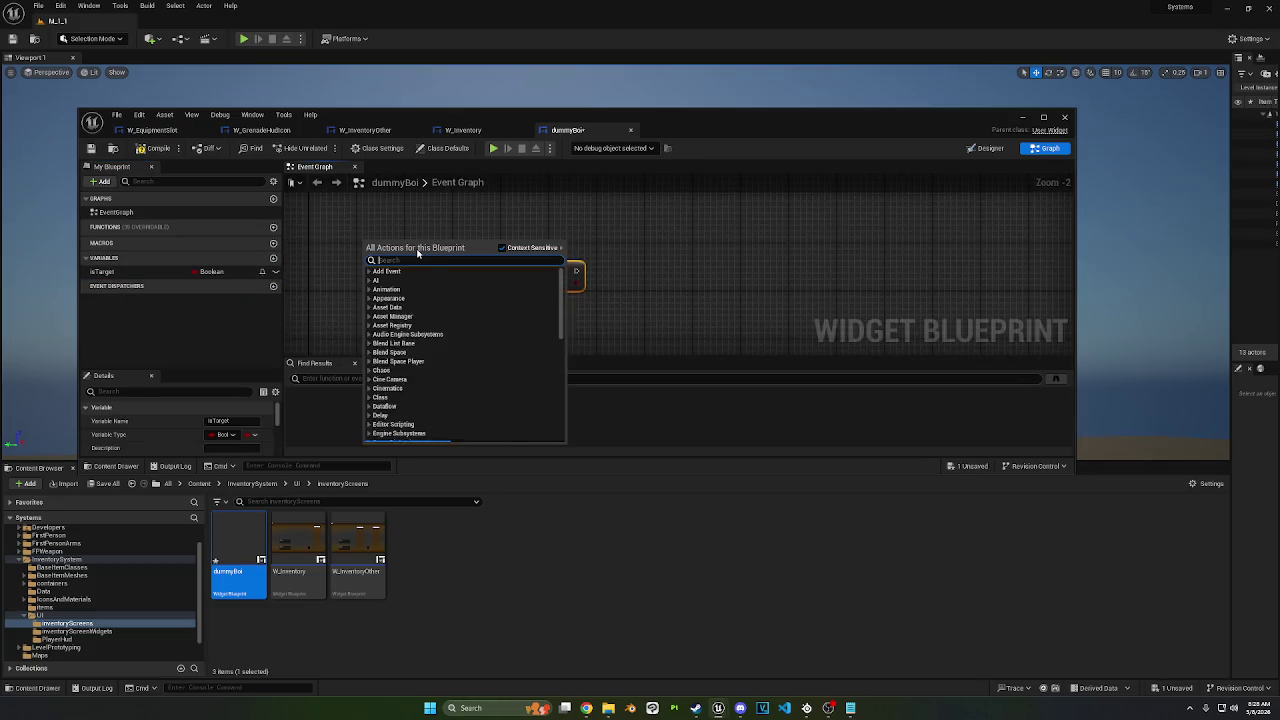
type("construct")
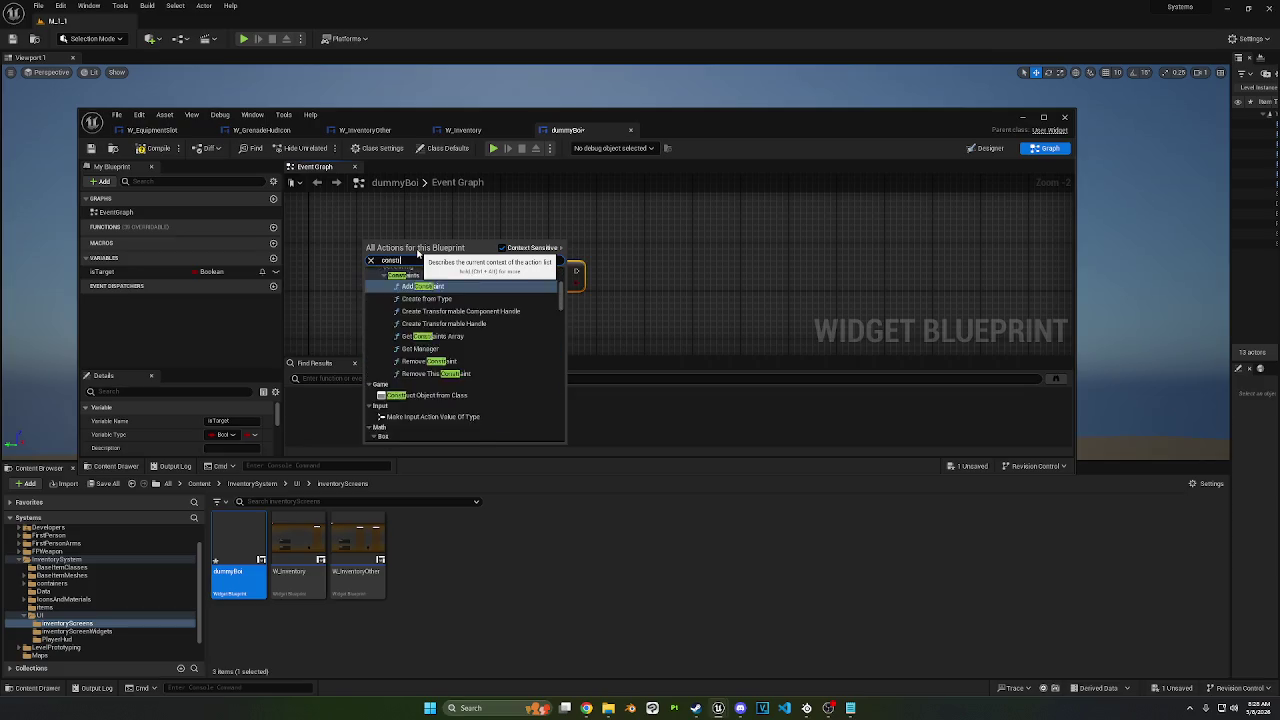
key("Return")
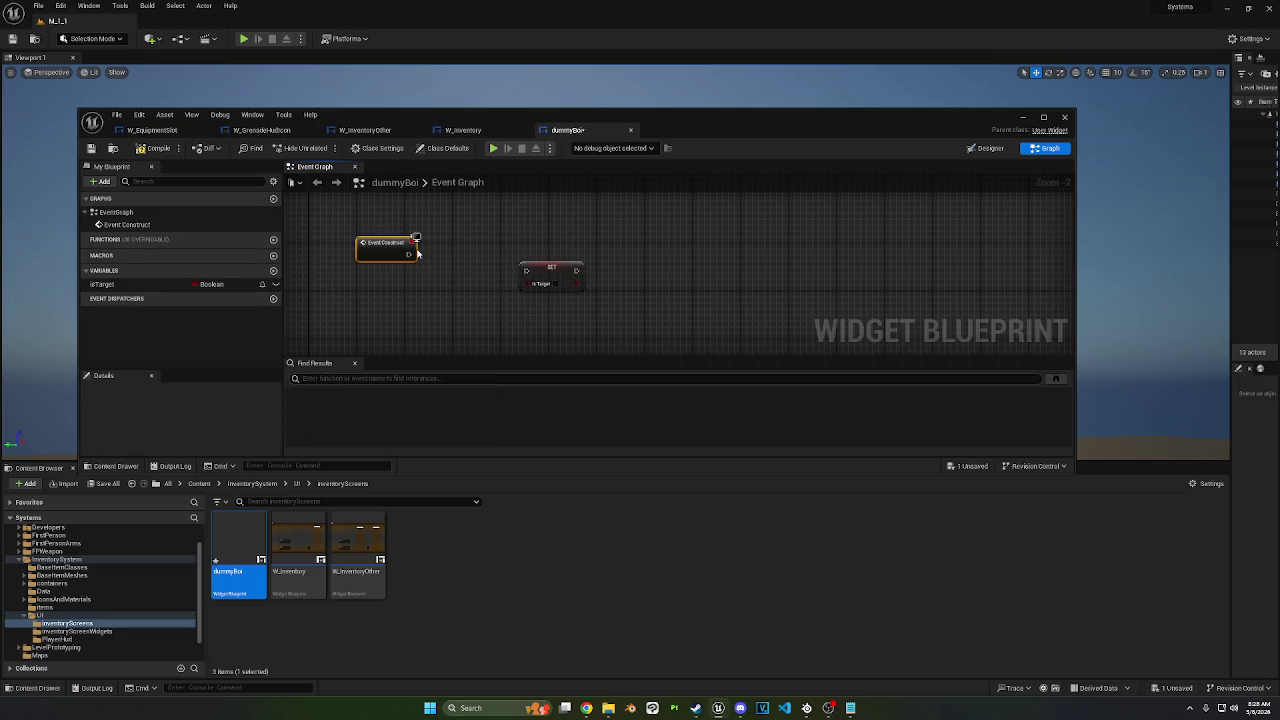
left_click_drag(415, 248, 458, 274)
left_click(548, 272)
key("Delete")
left_click_drag(140, 285, 608, 298)
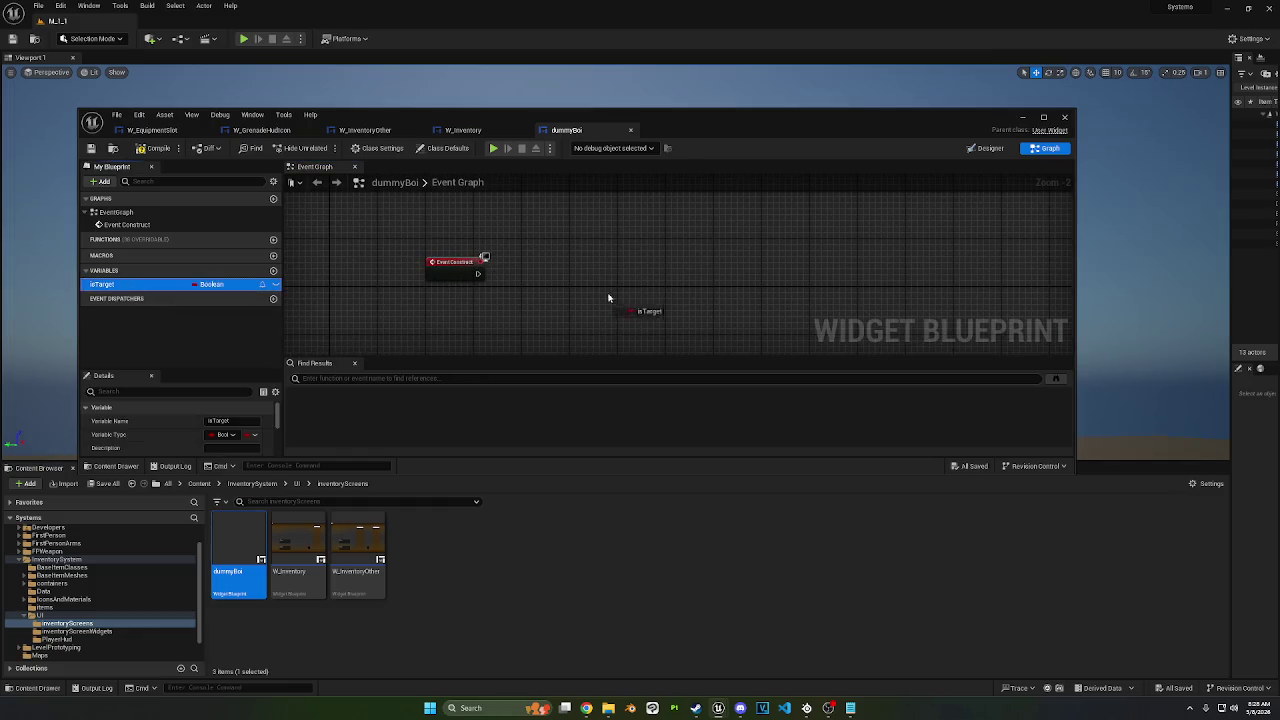
left_click_drag(123, 280, 125, 284)
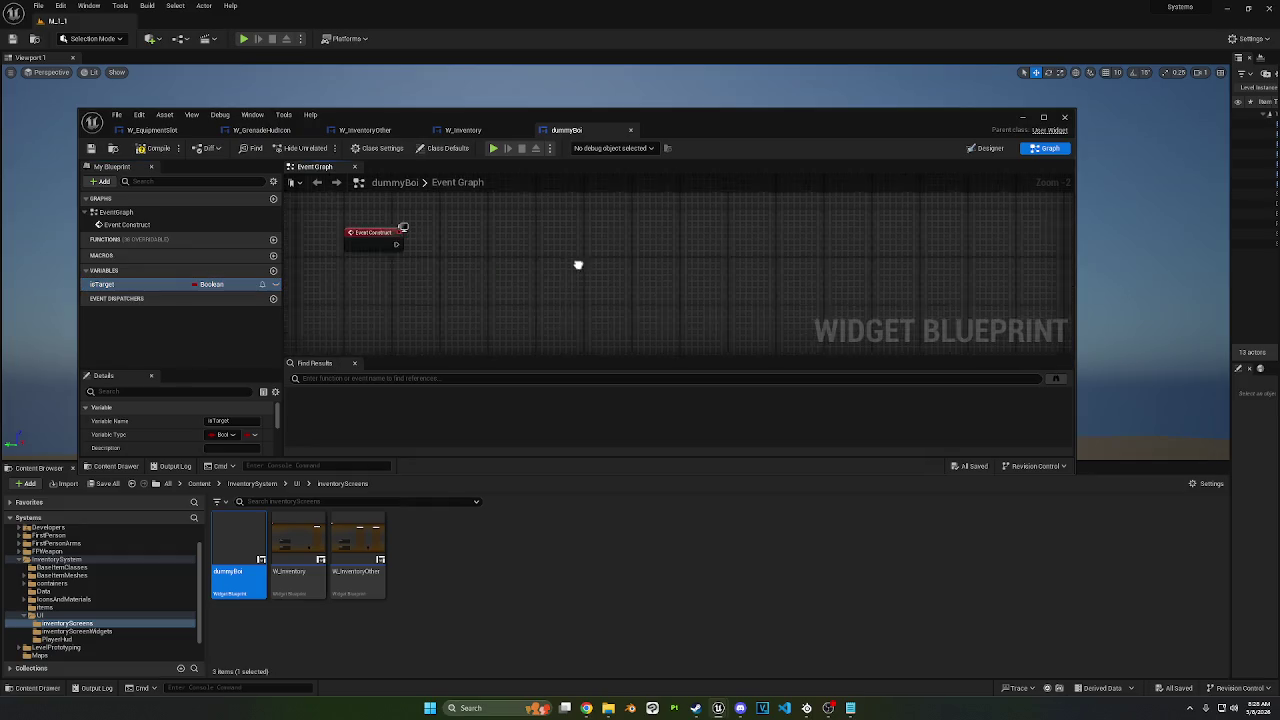
left_click(420, 240)
key("Delete")
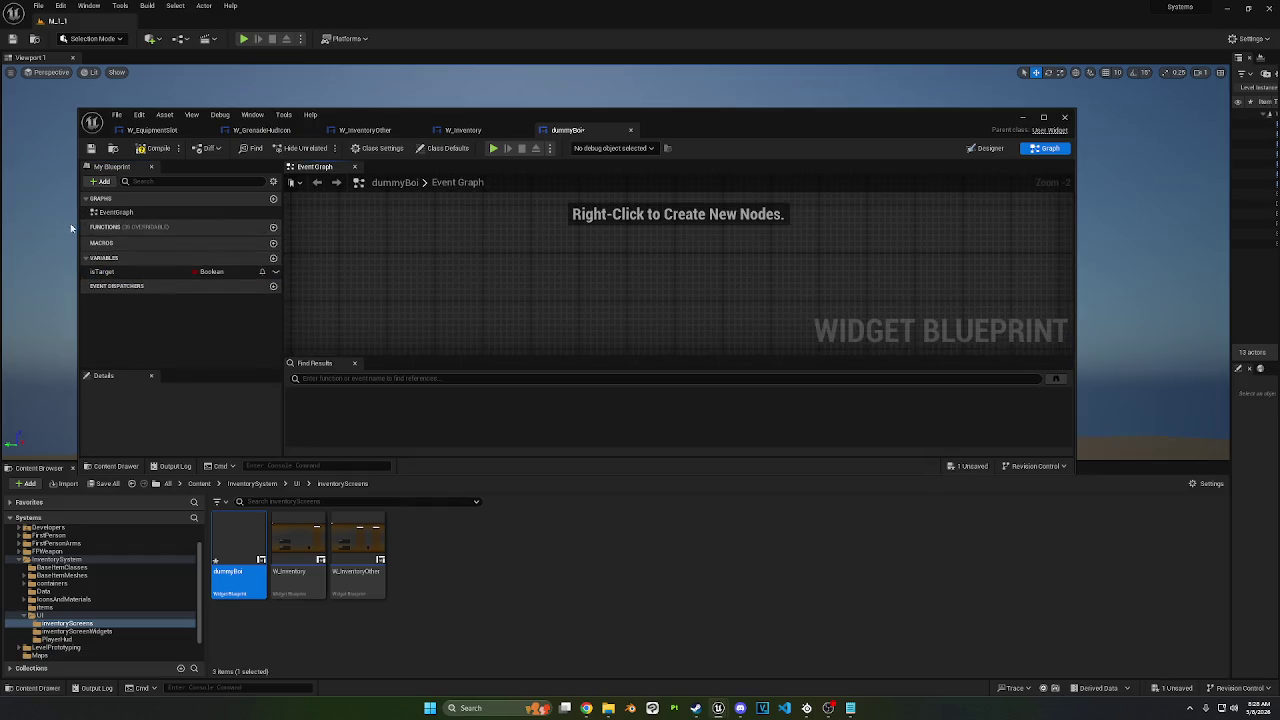
Step: Override On Drag Enter and wire it to a SET isTarget node
left_click(245, 227)
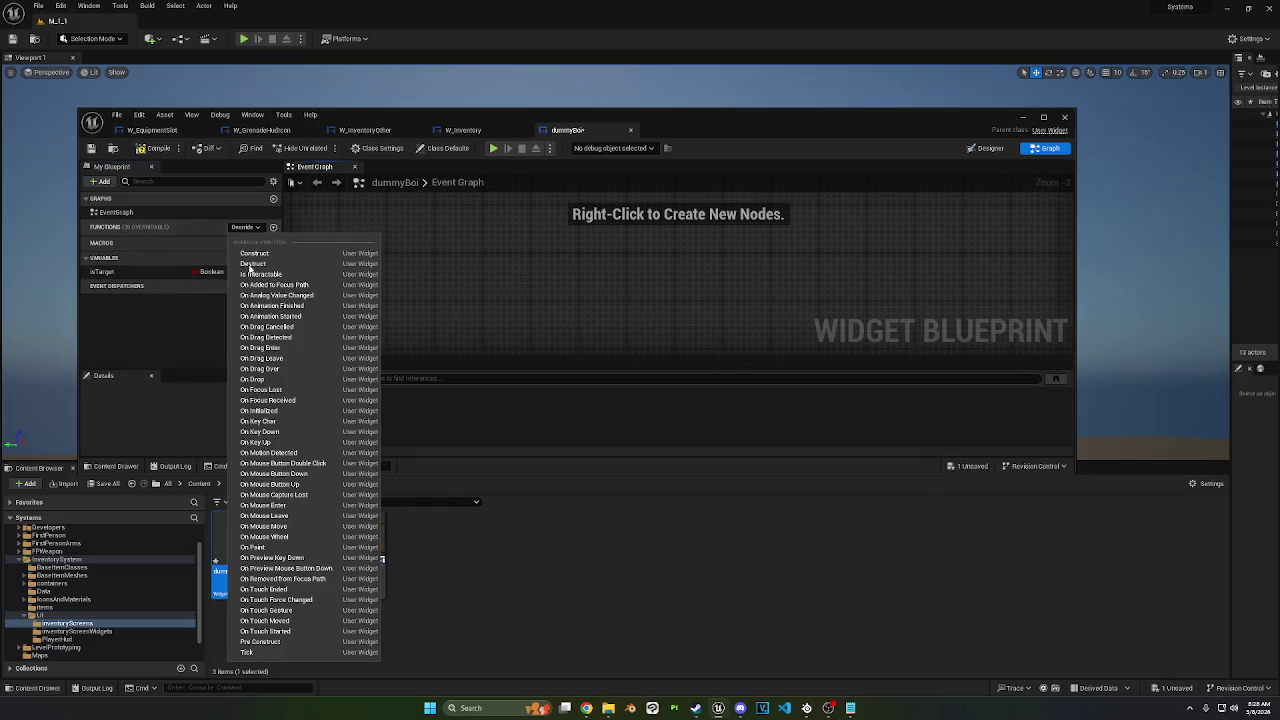
left_click(270, 346)
left_click_drag(150, 284, 772, 296)
mouse_move(765, 245)
left_mouse_down()
mouse_move(785, 267)
mouse_move(779, 246)
left_mouse_up()
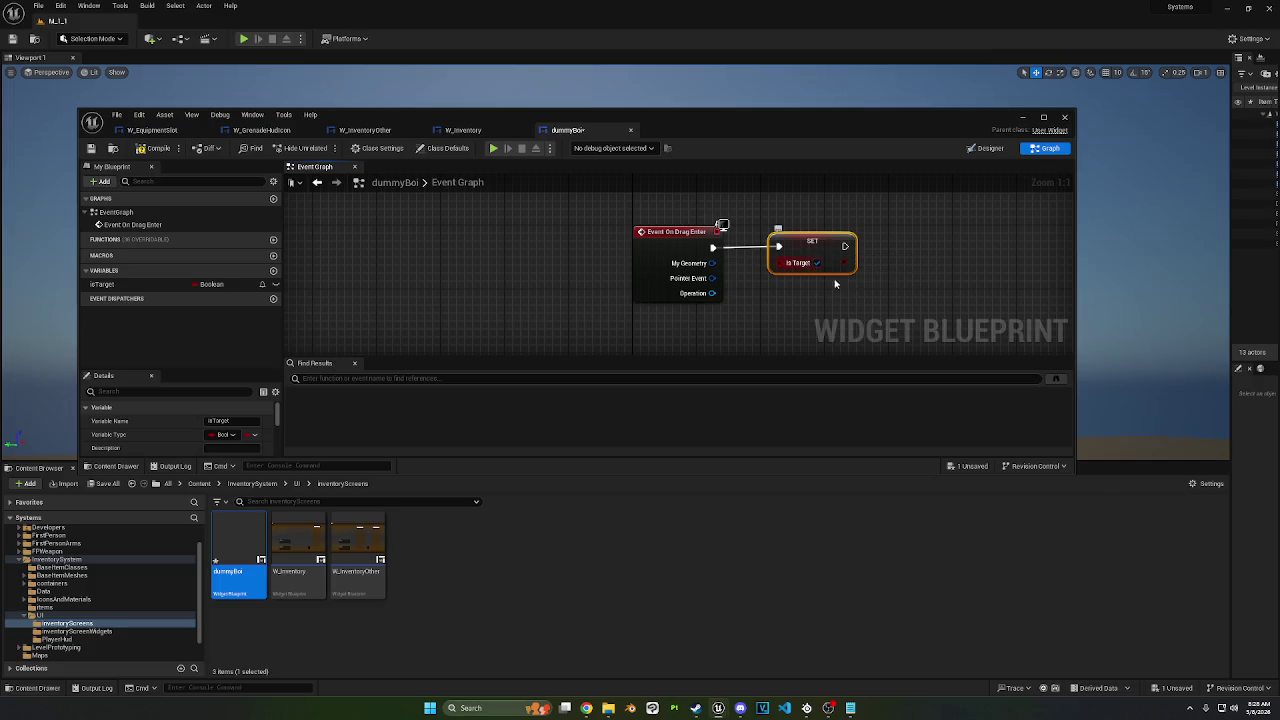
left_click_drag(836, 284, 695, 293)
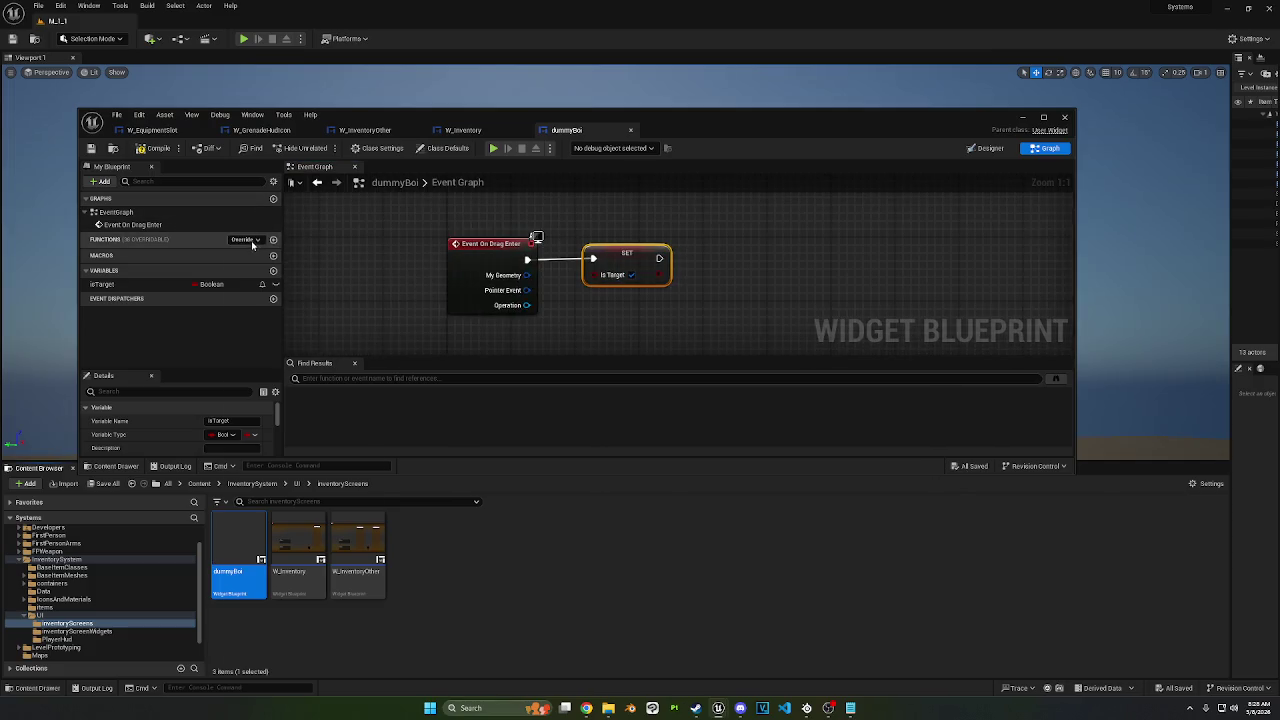
Step: Override On Drag Leave and connect it to its own SET isTarget node
left_click(245, 240)
left_click(318, 354)
left_click_drag(483, 280, 379, 380)
left_click(505, 240)
mouse_move(520, 290)
left_mouse_down()
mouse_move(520, 225)
mouse_move(548, 313)
left_mouse_up()
mouse_move(418, 301)
left_mouse_down()
mouse_move(505, 300)
mouse_move(483, 308)
left_mouse_up()
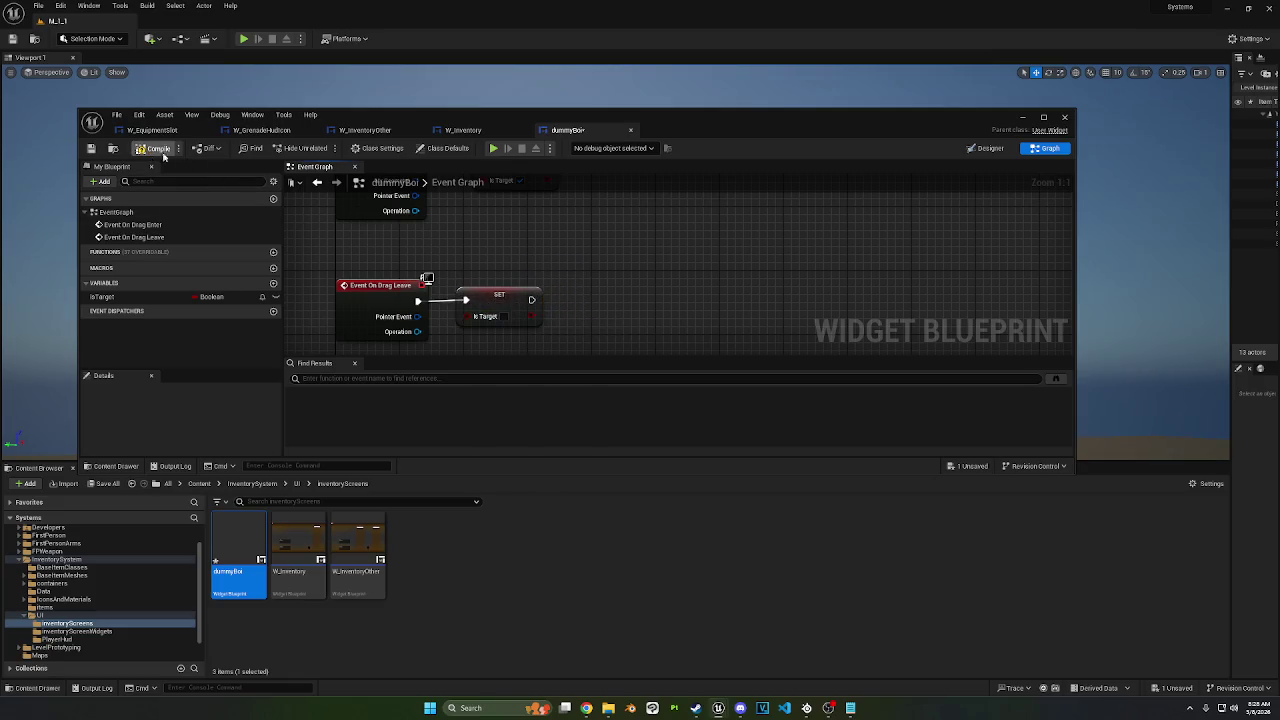
left_click(463, 130)
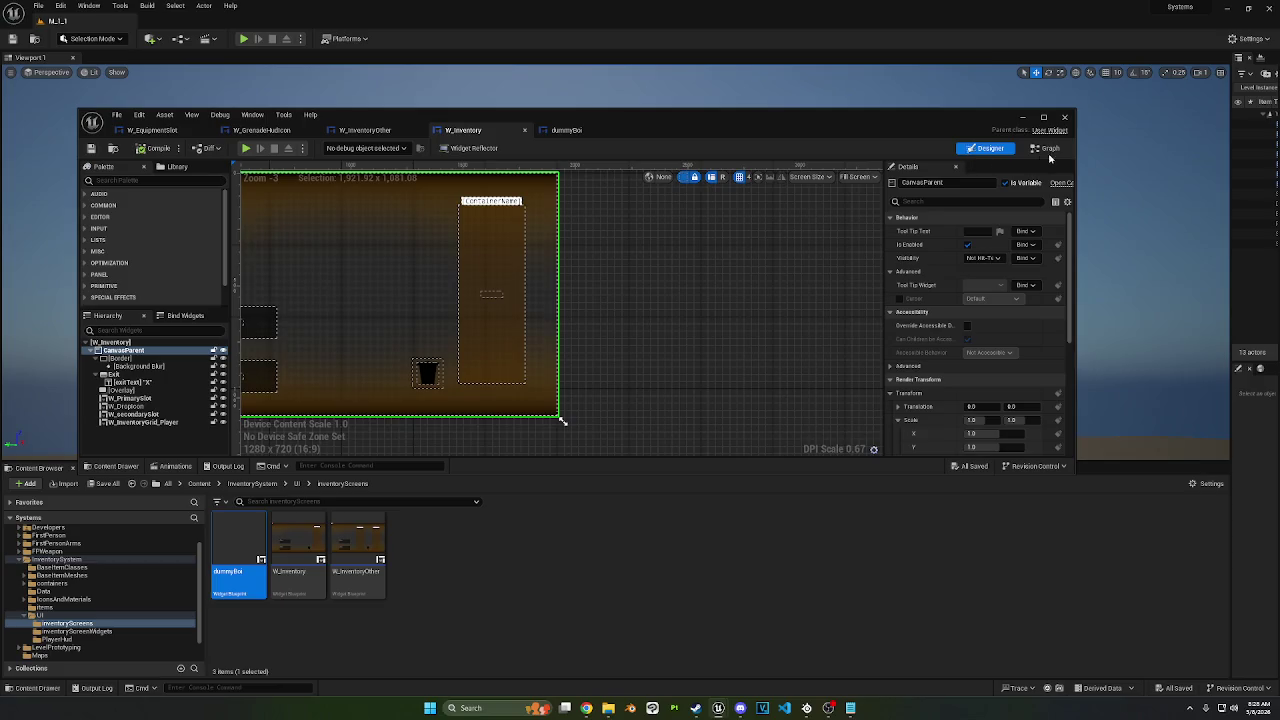
Step: Add dummyBoi inside CanvasParent and anchor it to stretch across the whole canvas
mouse_move(232, 530)
left_mouse_down()
mouse_move(125, 358)
mouse_move(205, 401)
left_mouse_up()
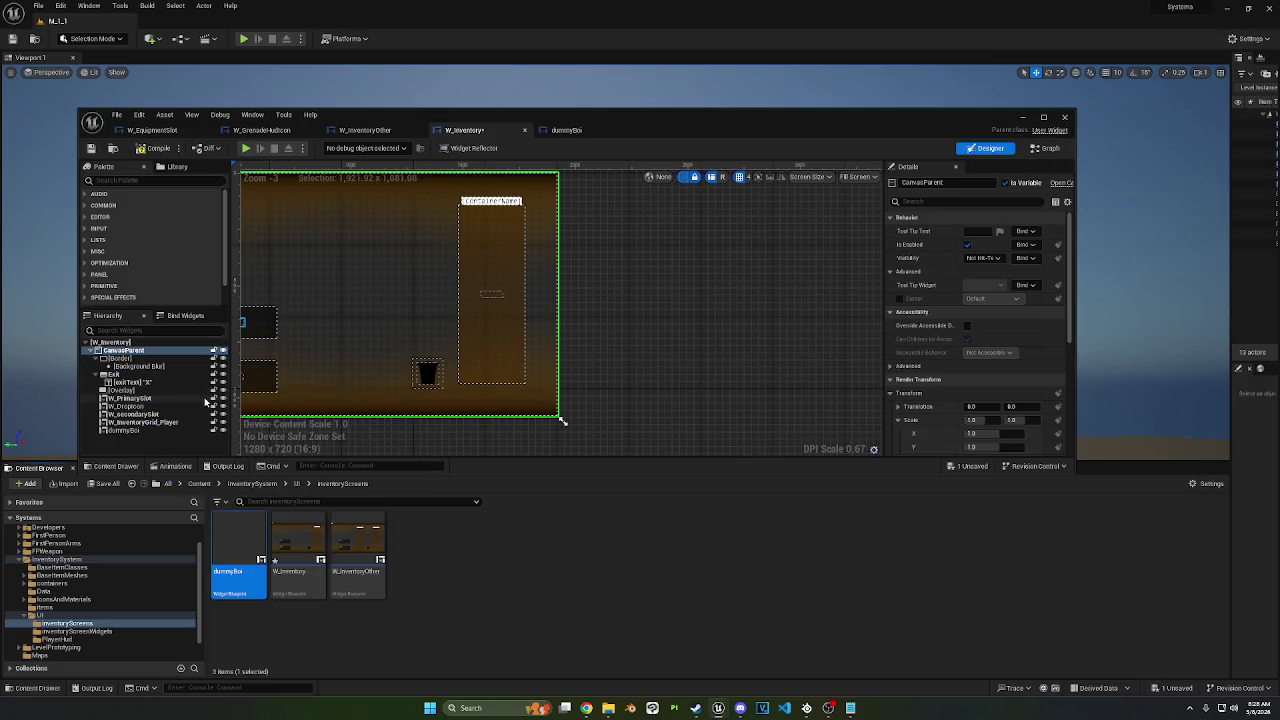
left_click(123, 432)
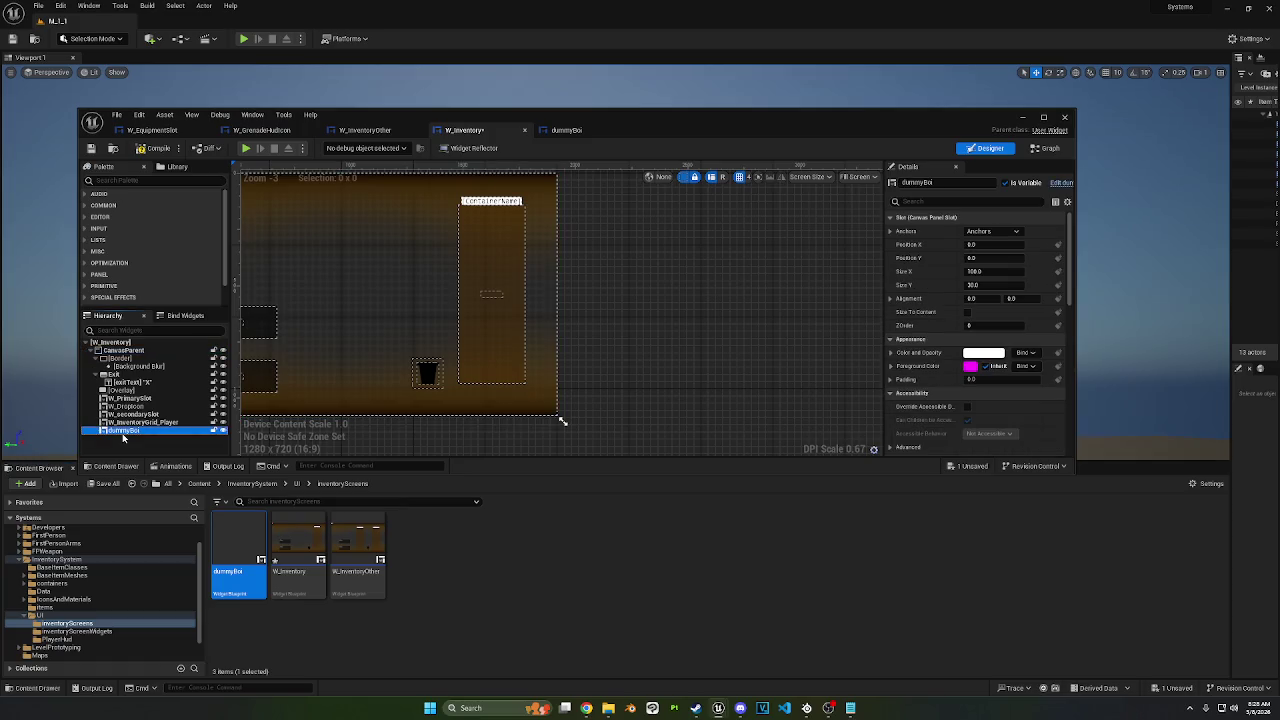
left_click_drag(125, 404, 122, 358)
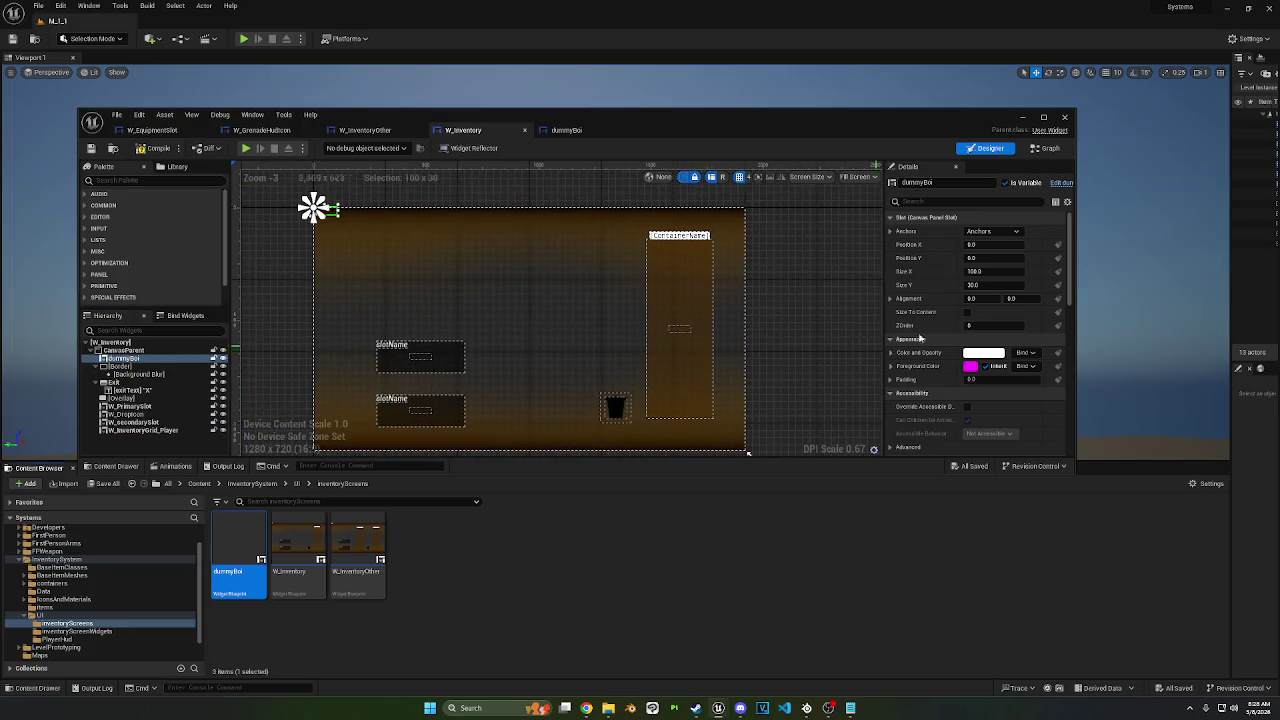
left_click(993, 231)
left_click(1087, 362)
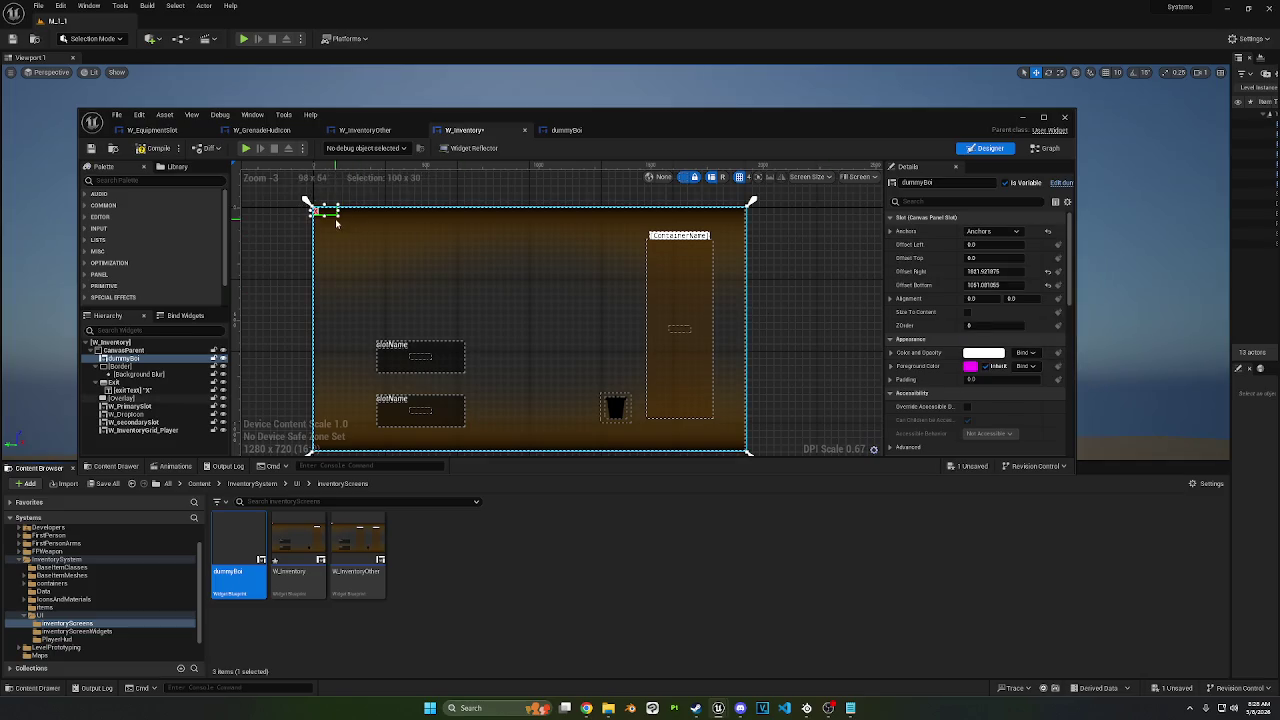
Step: Set dummyBoi's Offset Right and Offset Bottom to 0 and save W_Inventory
left_click(993, 271)
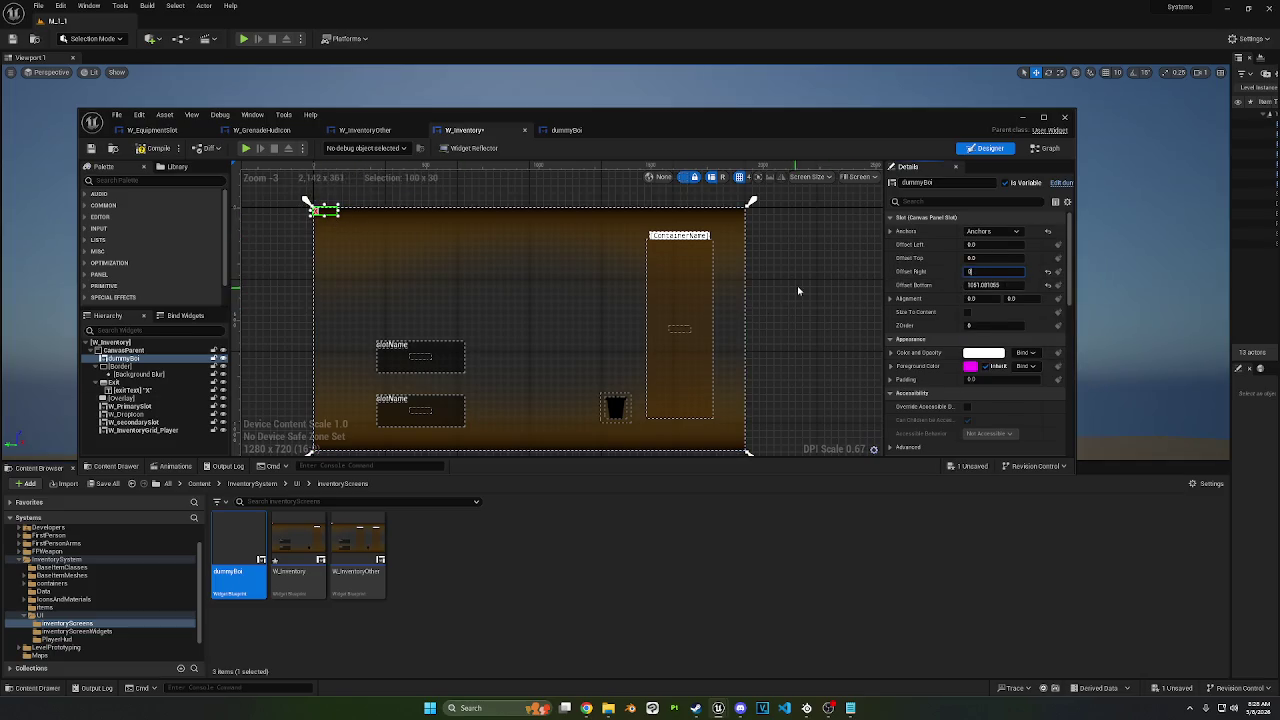
left_click(328, 217)
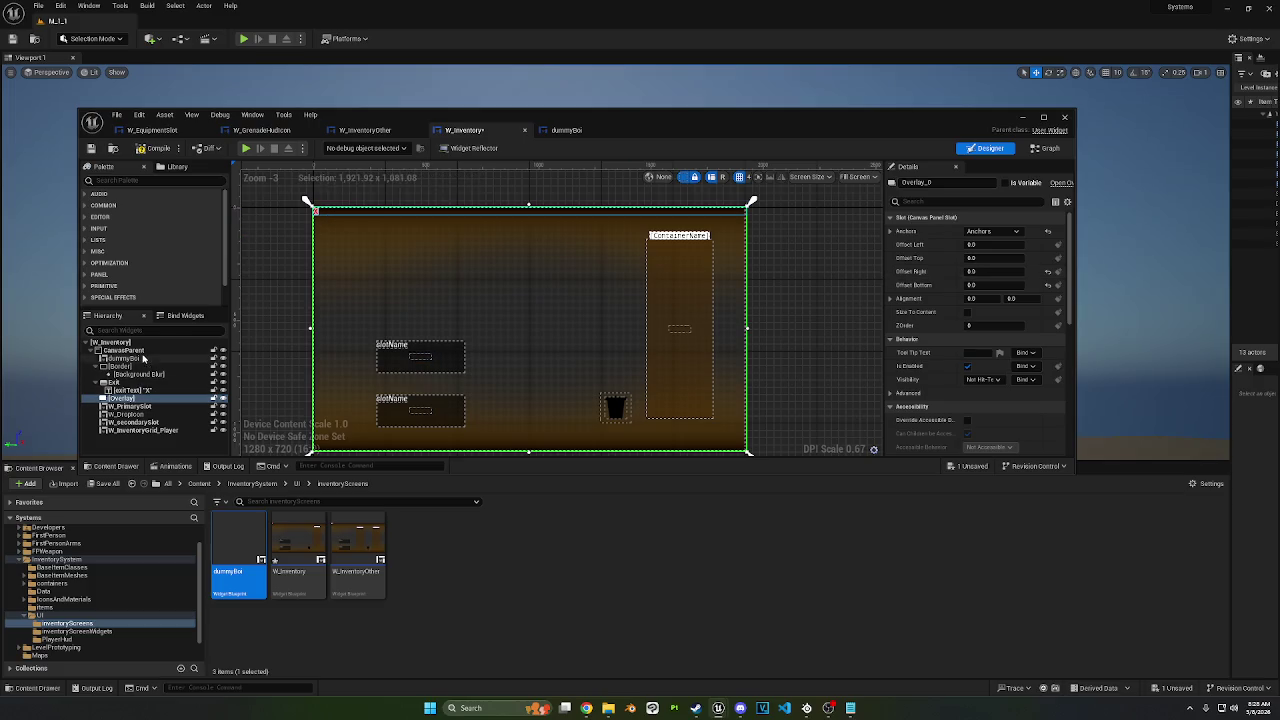
left_click_drag(140, 358, 124, 400)
left_click(123, 358)
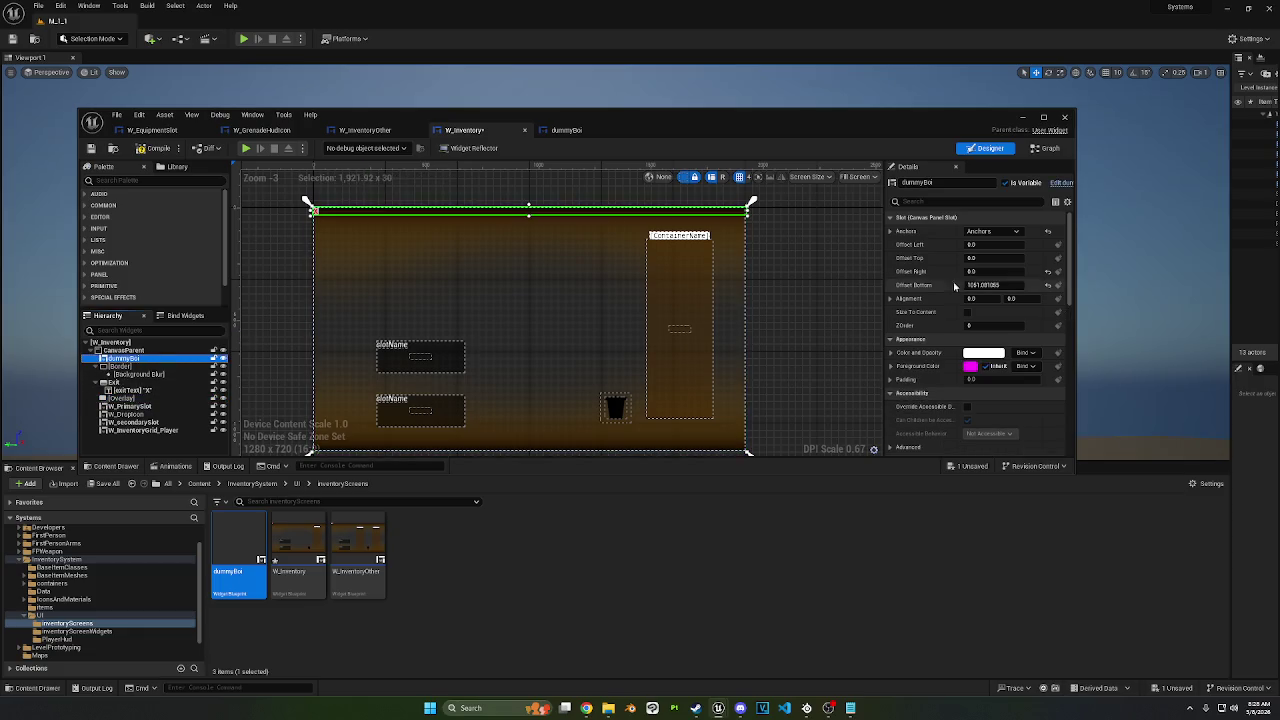
left_click(997, 285)
type("0")
key("Return")
left_click(150, 148)
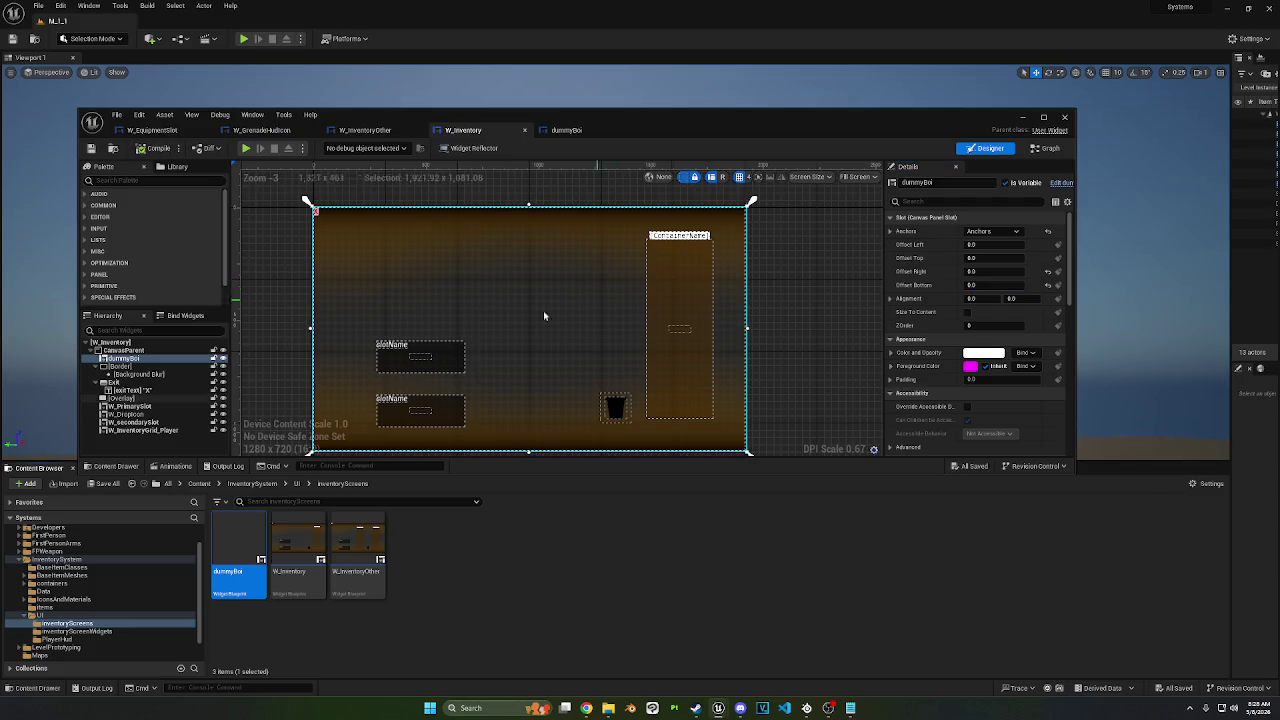
scroll(918, 280, "down", 5)
scroll(918, 280, "down", 3)
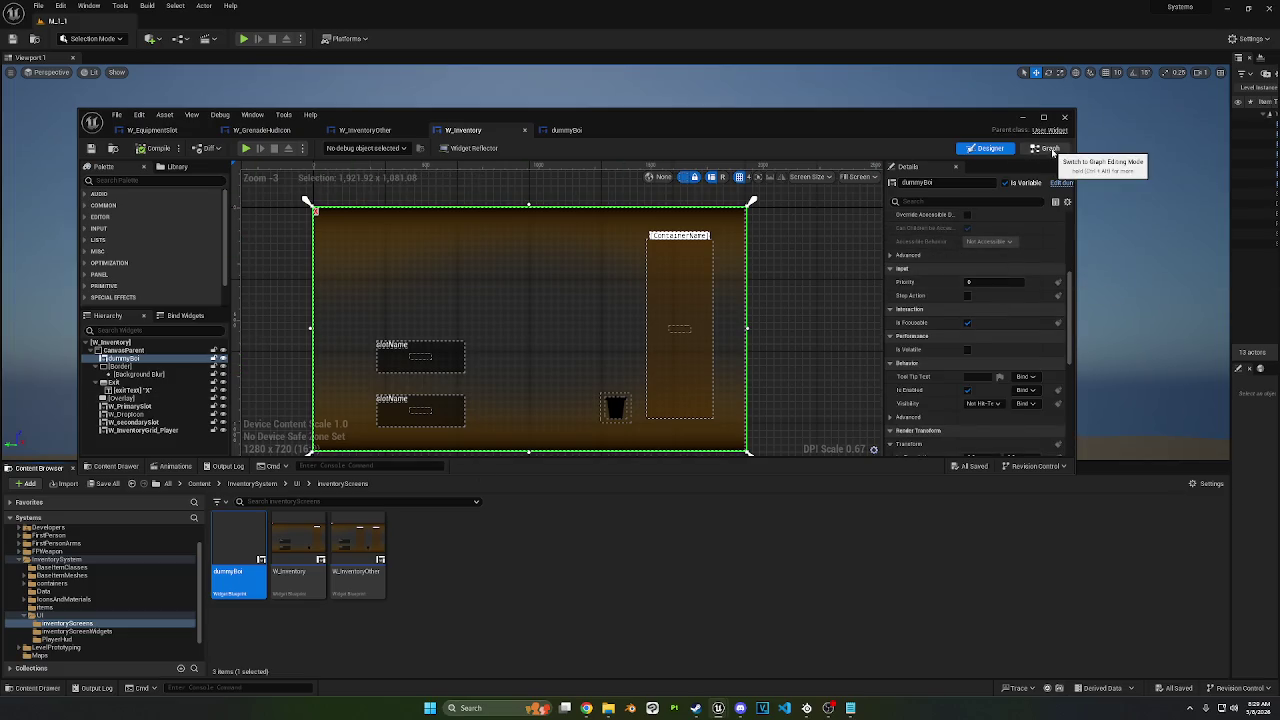
left_click(1046, 148)
Step: Delete a leftover graph node and list all references to the dropTarget variable
left_click_drag(645, 292, 510, 230)
key("Delete")
right_click(114, 356)
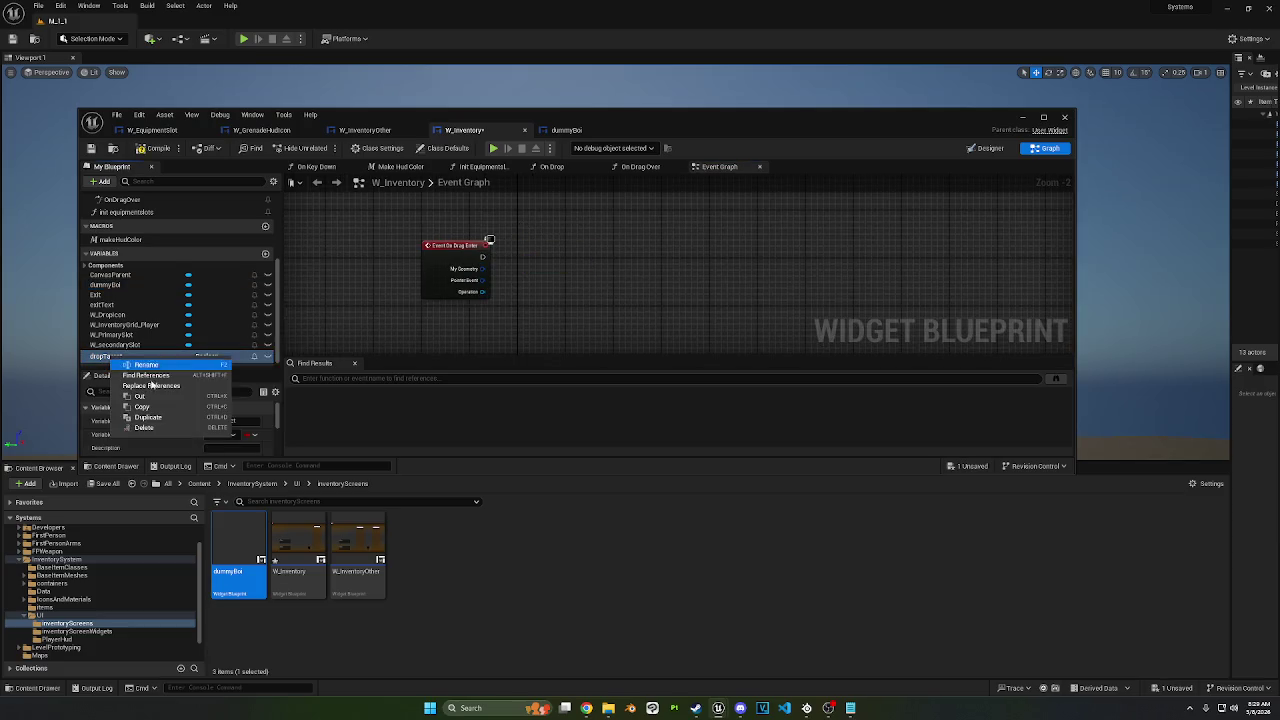
left_click(166, 388)
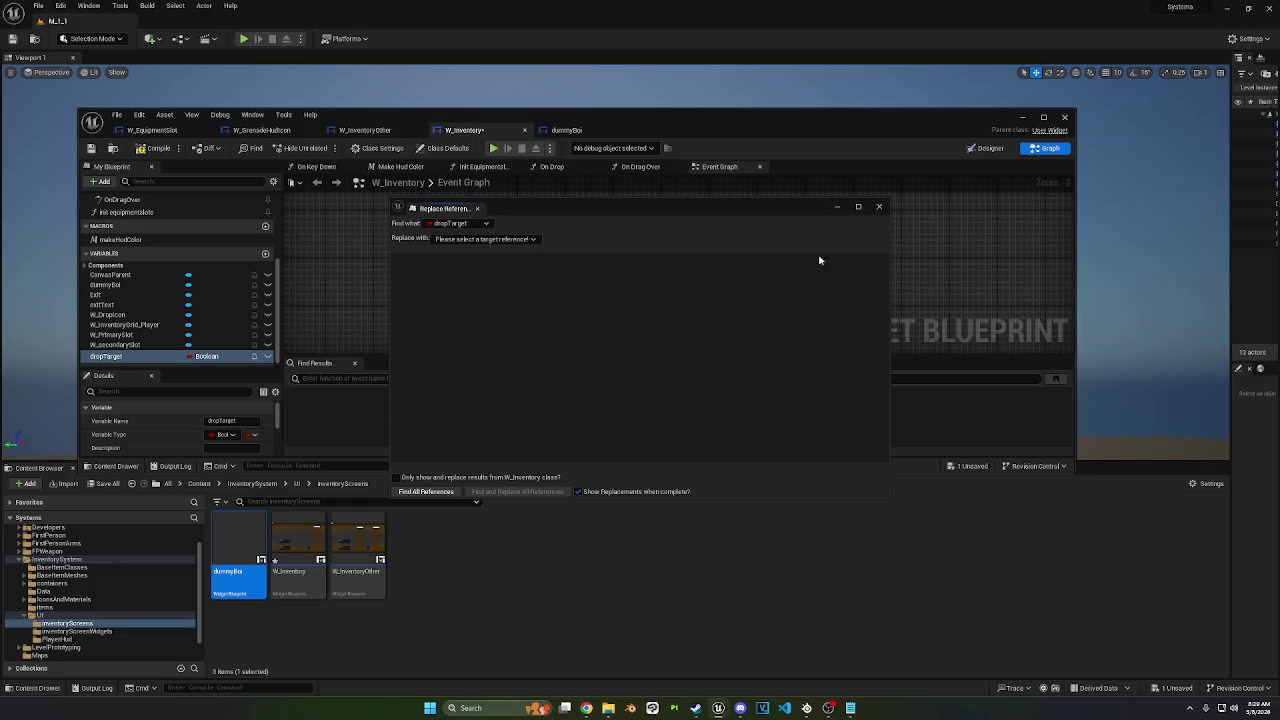
left_click(880, 207)
right_click(126, 357)
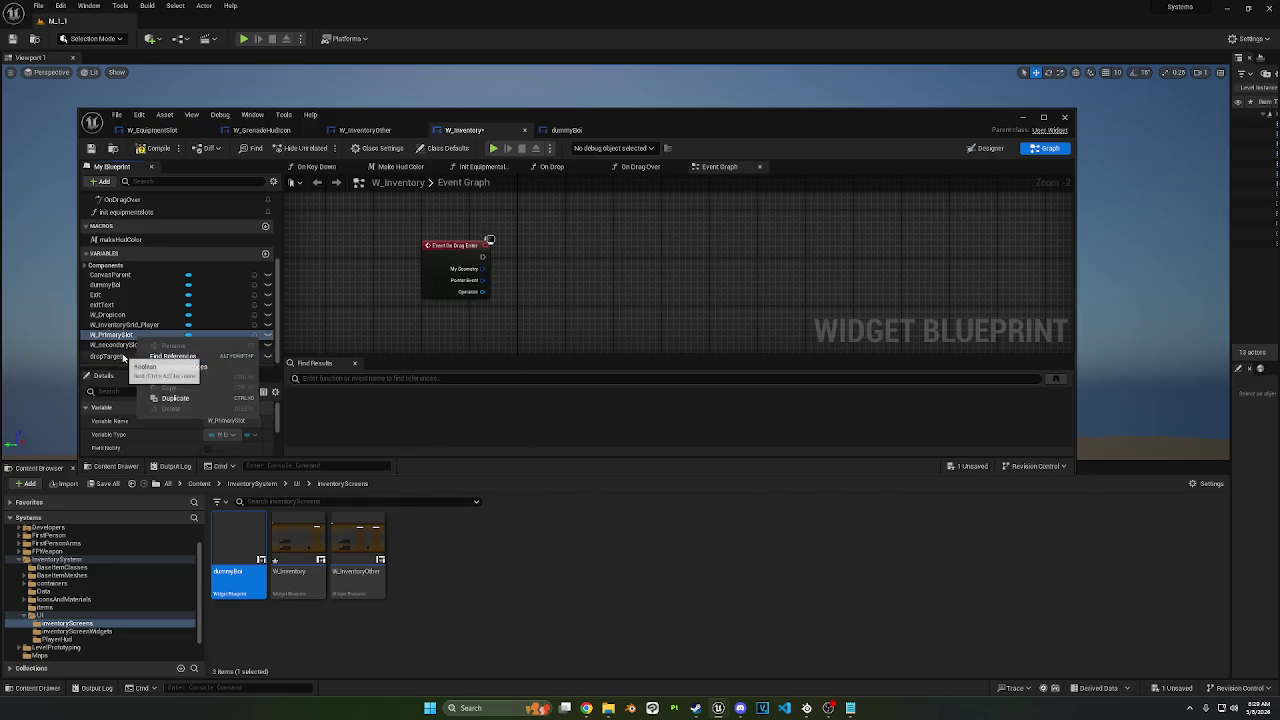
left_click(240, 375)
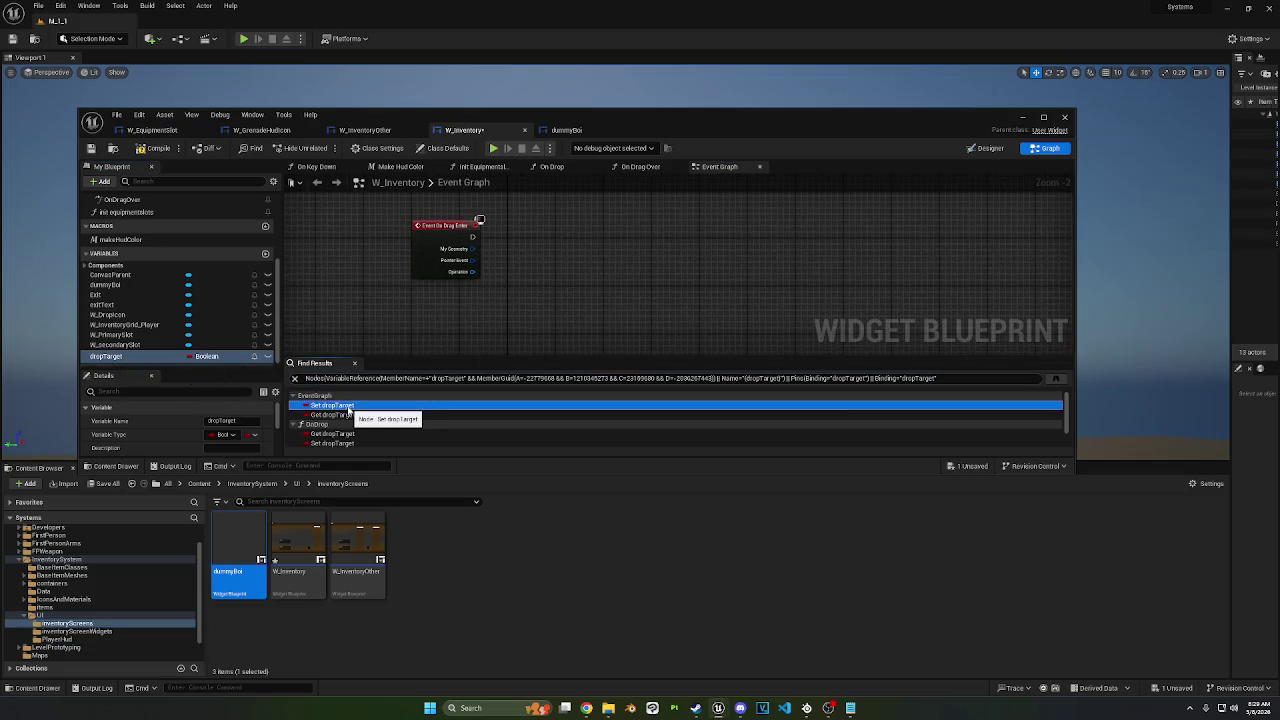
Step: Delete the Set dropTarget node and On Drop's AND and Get dropTarget nodes, then save
left_click(348, 407)
key("Delete")
left_click(334, 433)
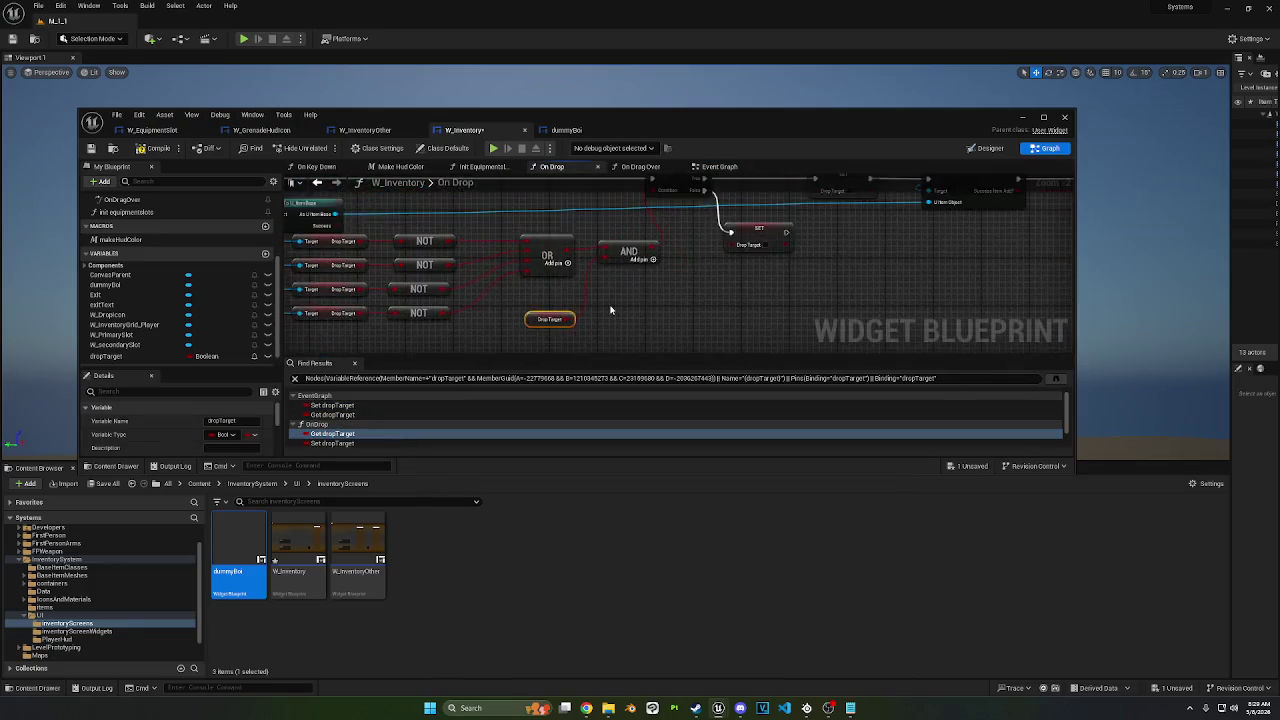
left_click(687, 295)
left_click(635, 251)
left_click(547, 334)
mouse_move(716, 302)
left_mouse_down()
mouse_move(705, 266)
mouse_move(617, 335)
left_mouse_up()
key("Delete")
key("ctrl+s")
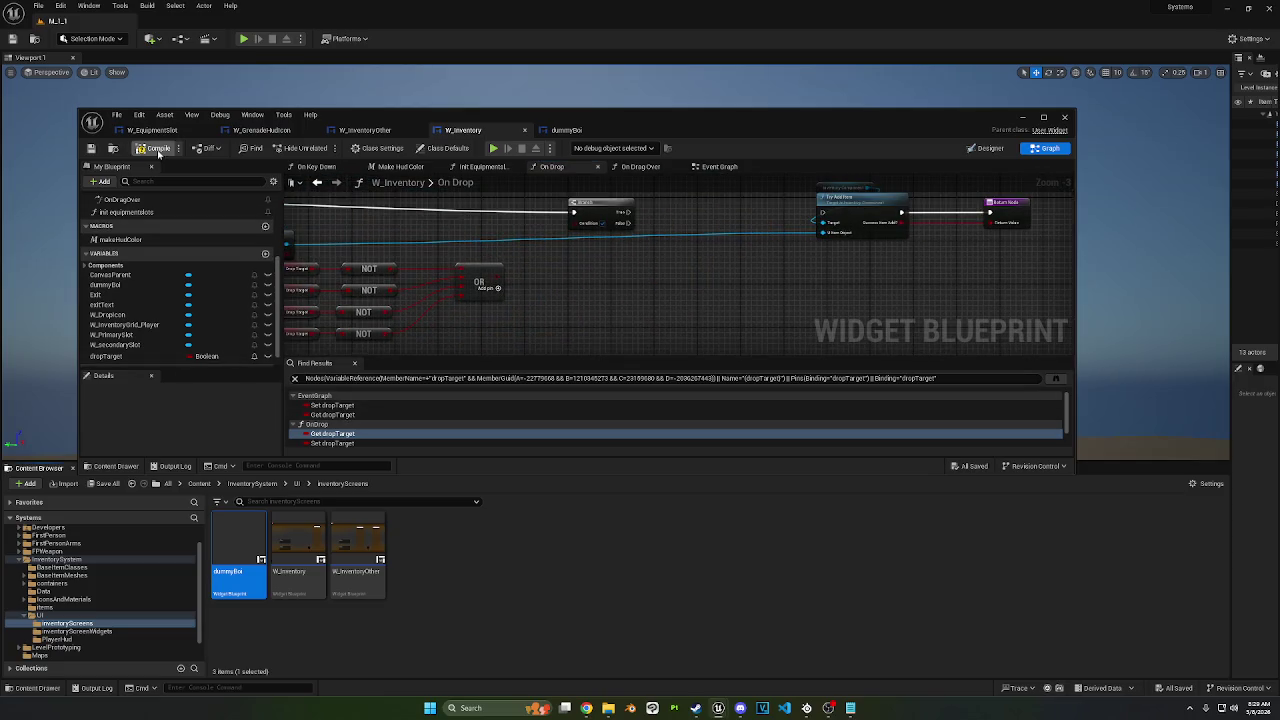
left_click(331, 405)
left_click(332, 414)
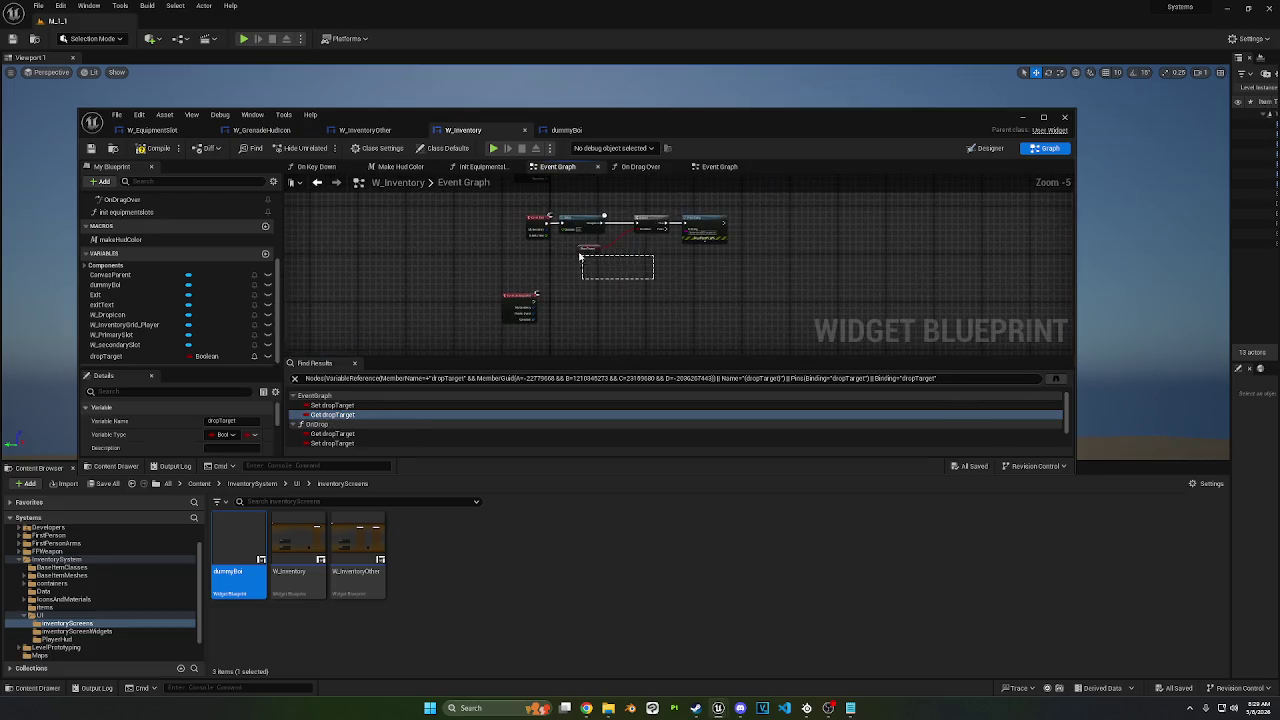
Step: Compile, then add a dummyBoi reference with a Get Is Target node in On Drop
left_click(332, 443)
left_click(340, 434)
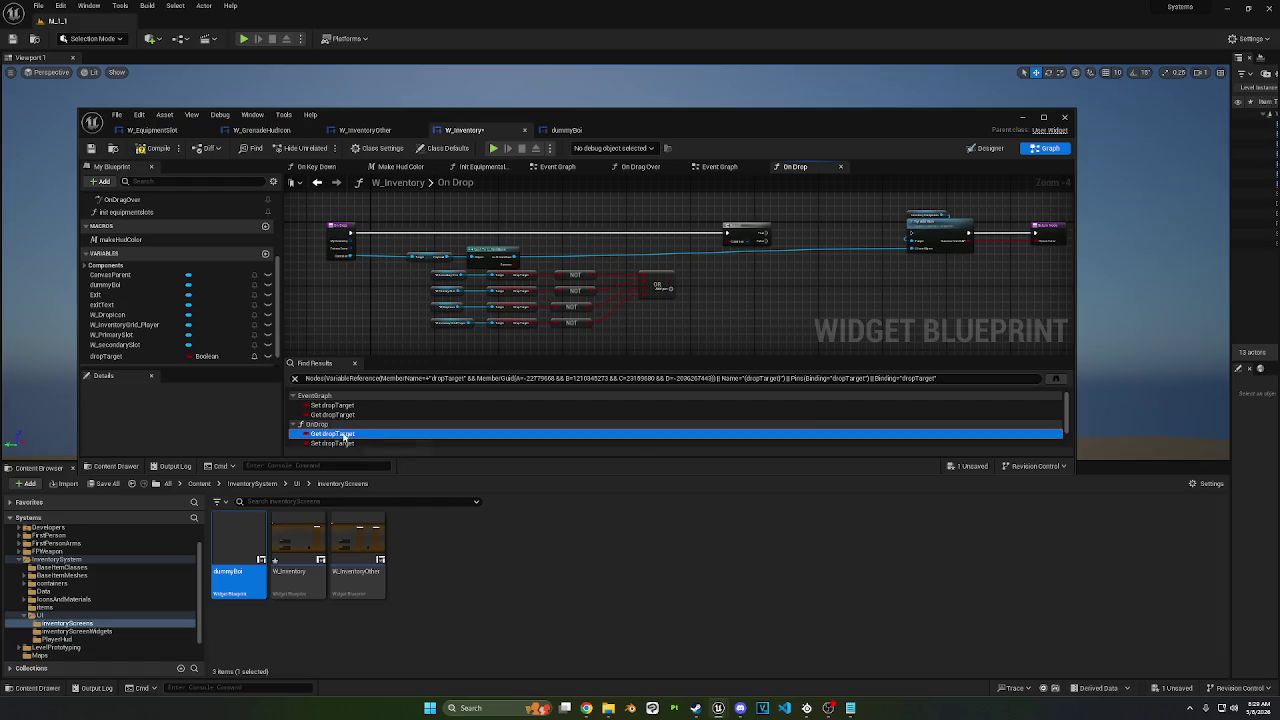
left_click(157, 148)
mouse_move(754, 288)
left_mouse_down()
mouse_move(608, 277)
mouse_move(570, 242)
mouse_move(421, 275)
left_mouse_up()
mouse_move(105, 284)
left_mouse_down()
mouse_move(510, 306)
mouse_move(453, 297)
left_mouse_up()
type("getIsTa")
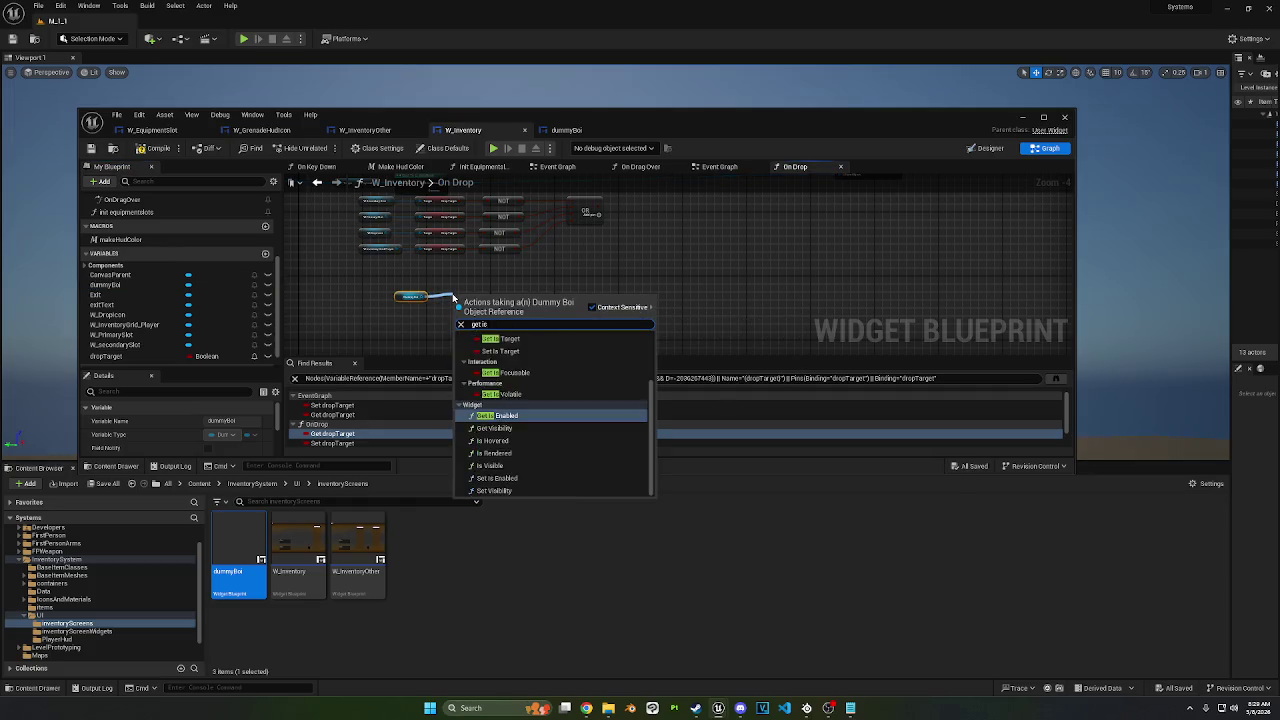
key("Return")
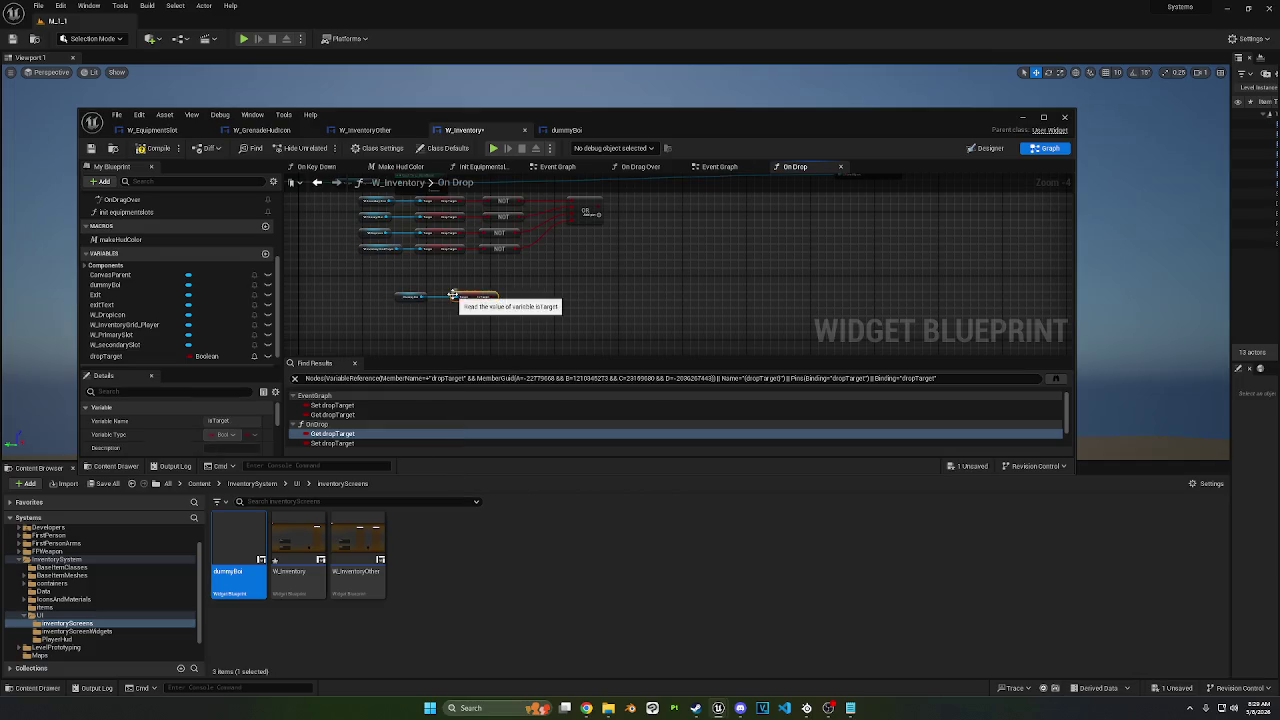
Step: Create an AND node from the OR result, wire Is Target into it, compile and save
mouse_move(566, 247)
left_mouse_down()
mouse_move(626, 271)
mouse_move(608, 270)
left_mouse_up()
type("and")
key("Return")
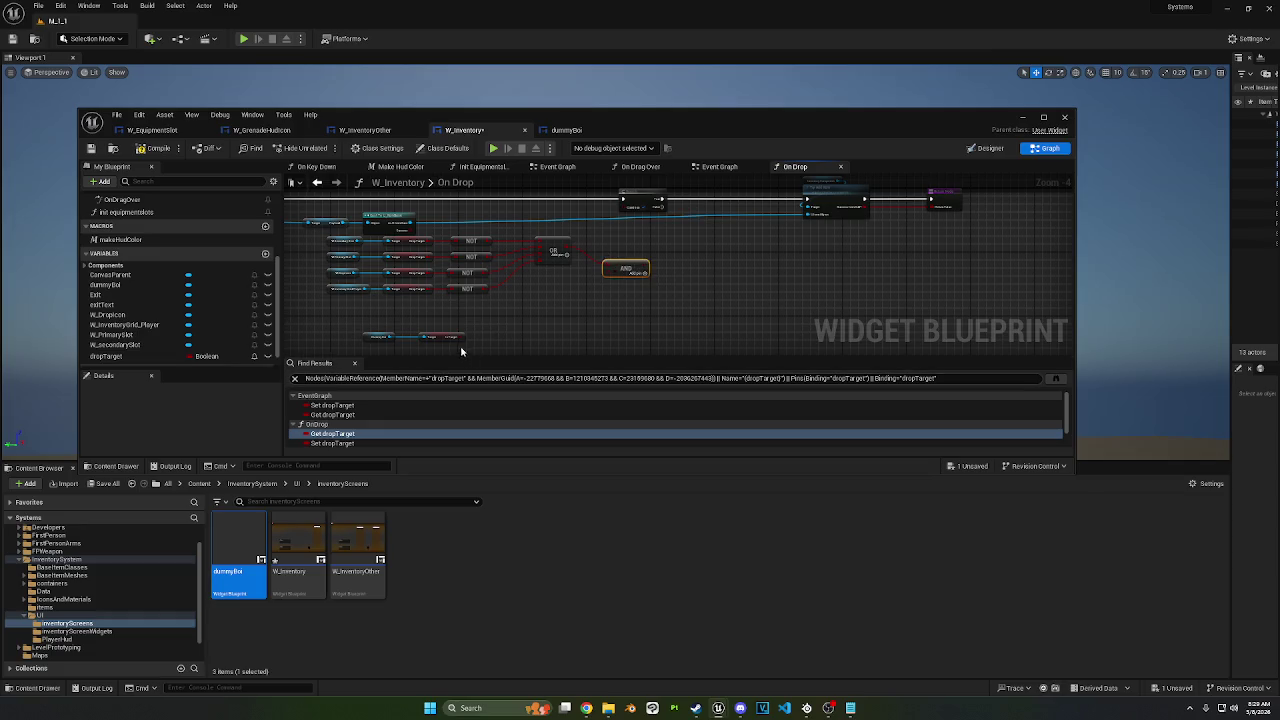
mouse_move(461, 336)
left_mouse_down()
mouse_move(571, 311)
mouse_move(607, 272)
left_mouse_up()
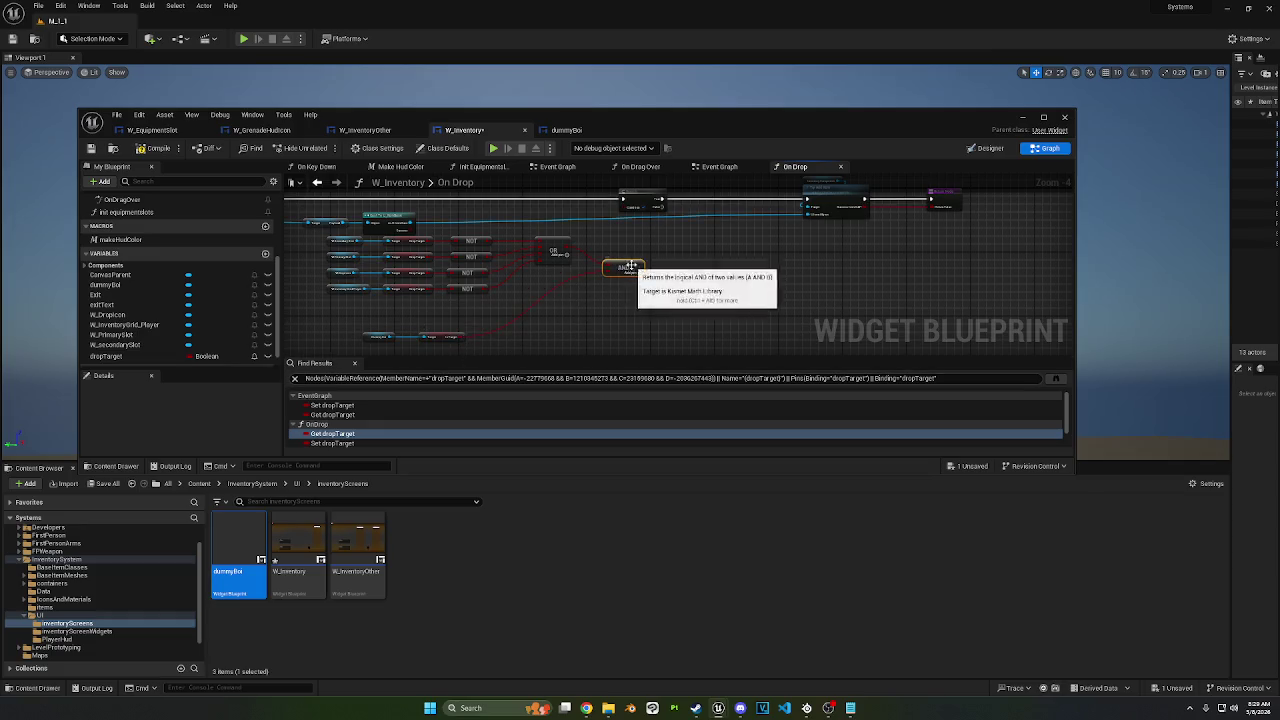
left_click(155, 148)
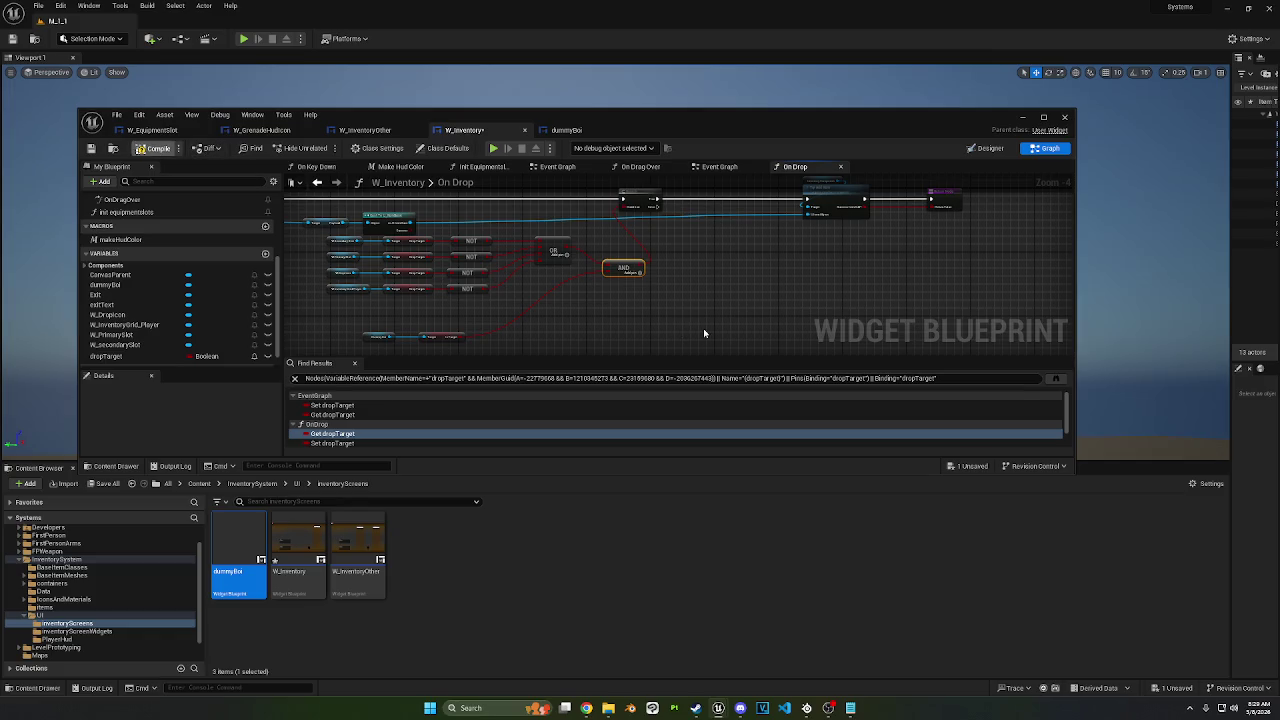
key("ctrl+s")
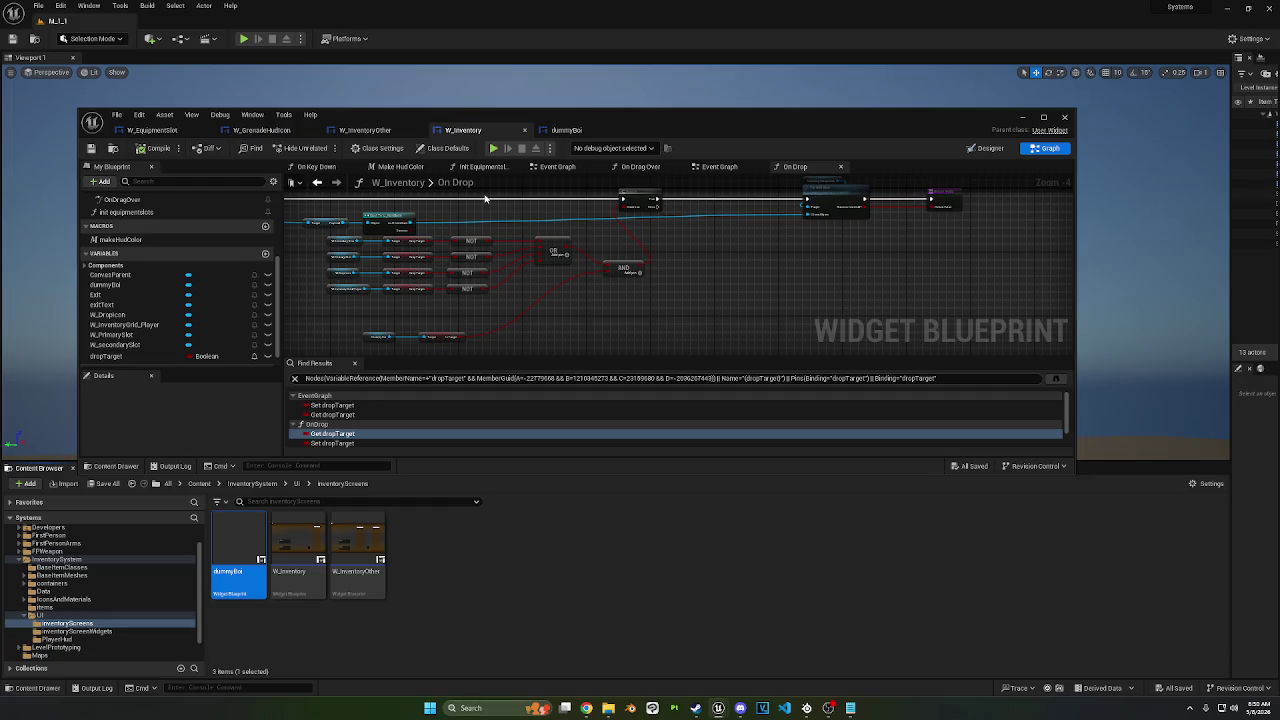
left_click(989, 149)
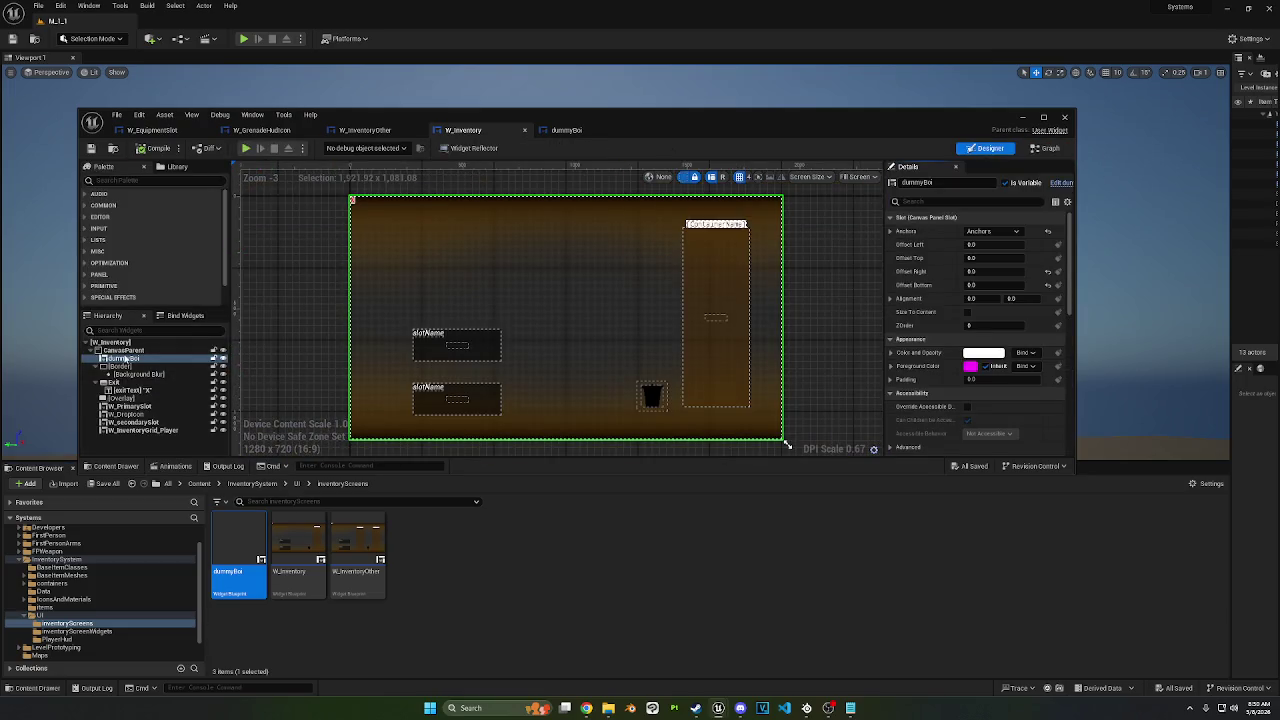
Step: Move dummyBoi below the Border, check Border and Background Blur focus settings, and recompile
mouse_move(123, 358)
left_mouse_down()
mouse_move(125, 412)
mouse_move(113, 382)
left_mouse_up()
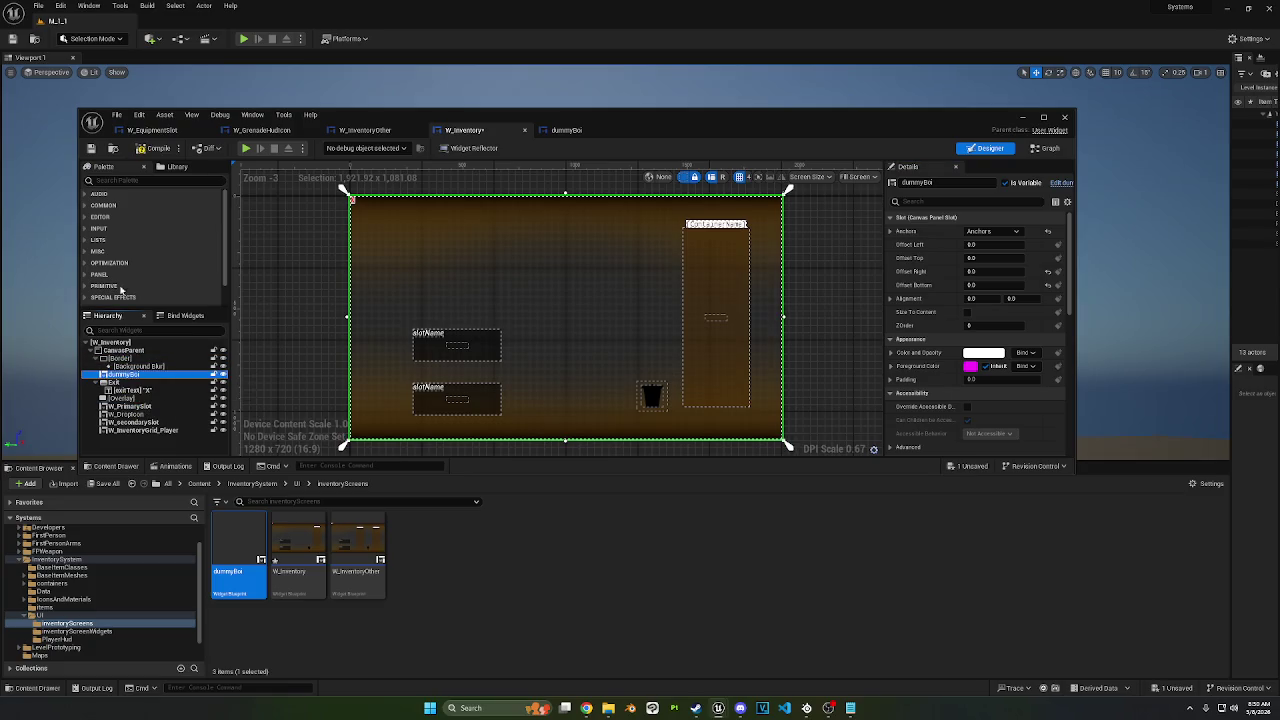
left_click(152, 148)
left_click(965, 201)
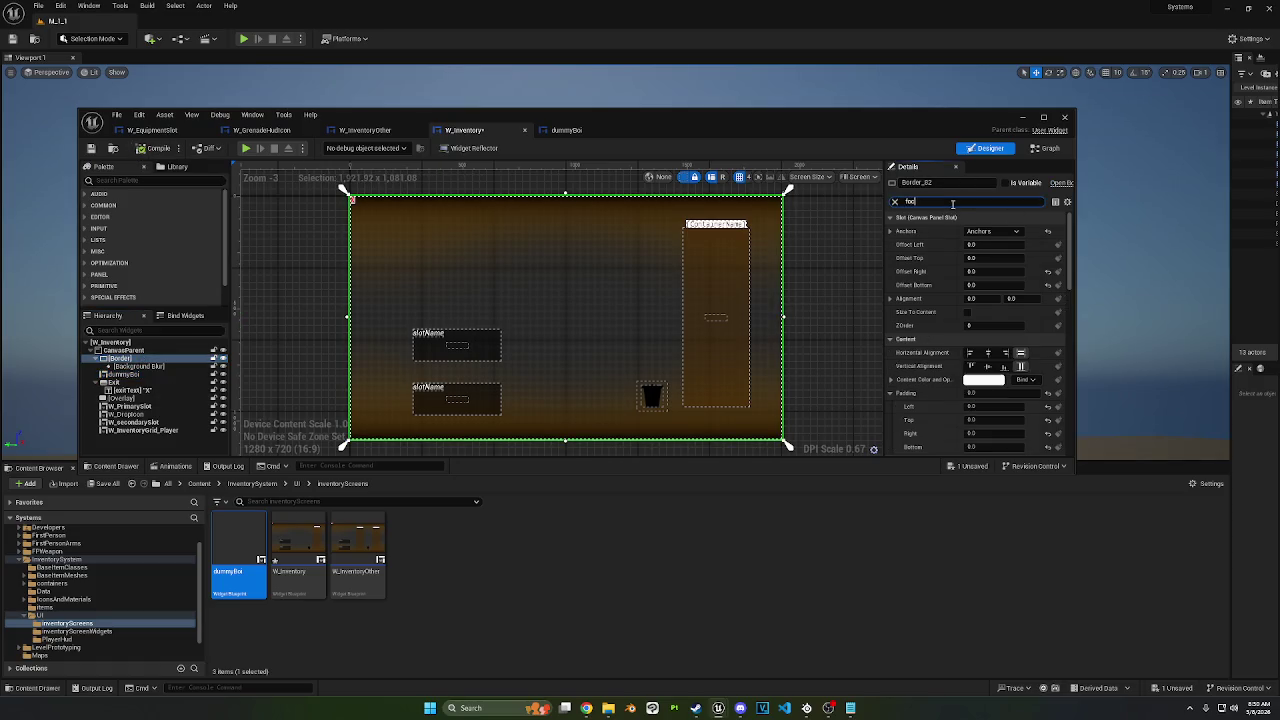
type("us")
type("t")
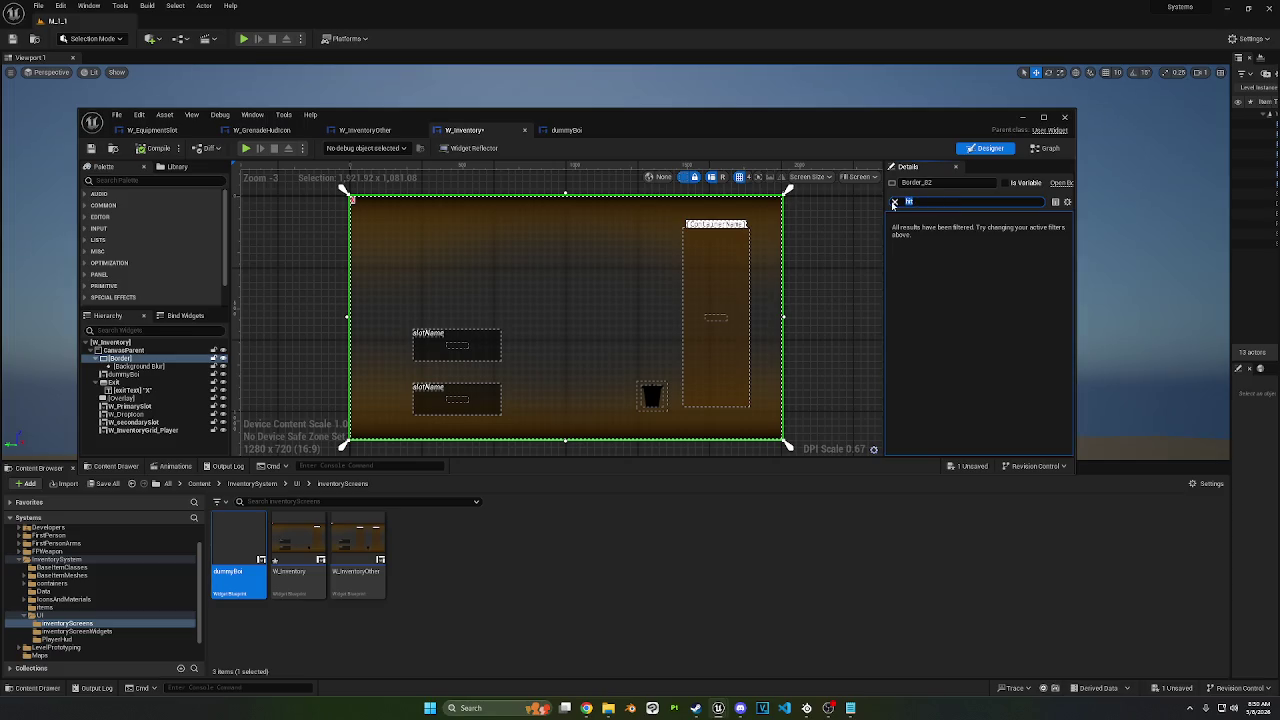
left_click(894, 204)
left_click(183, 366)
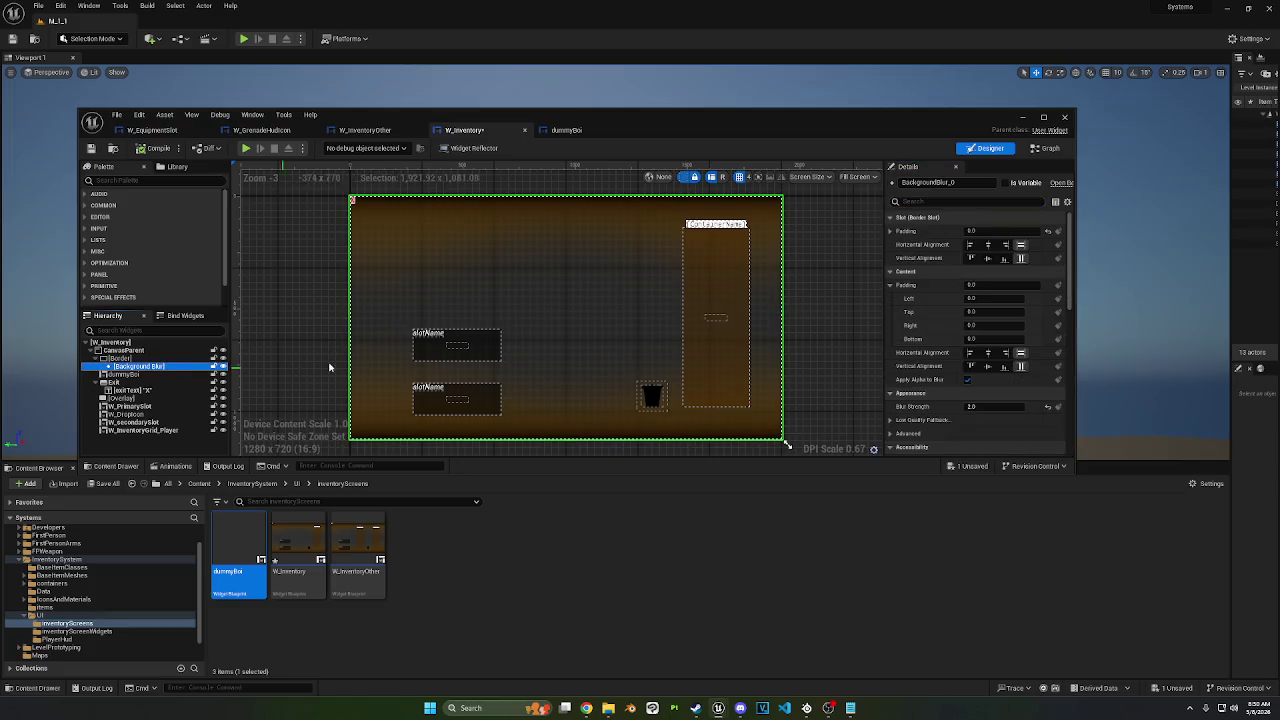
left_click(954, 200)
type("us")
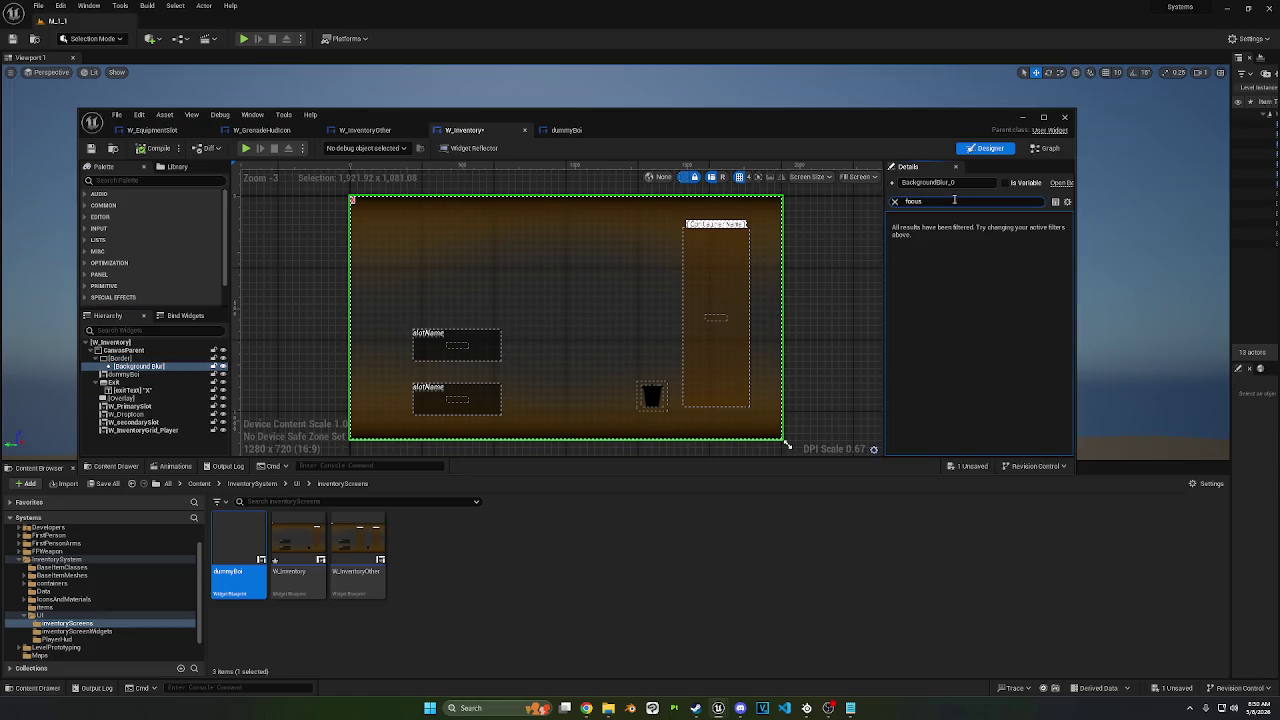
left_click(894, 201)
left_click(154, 148)
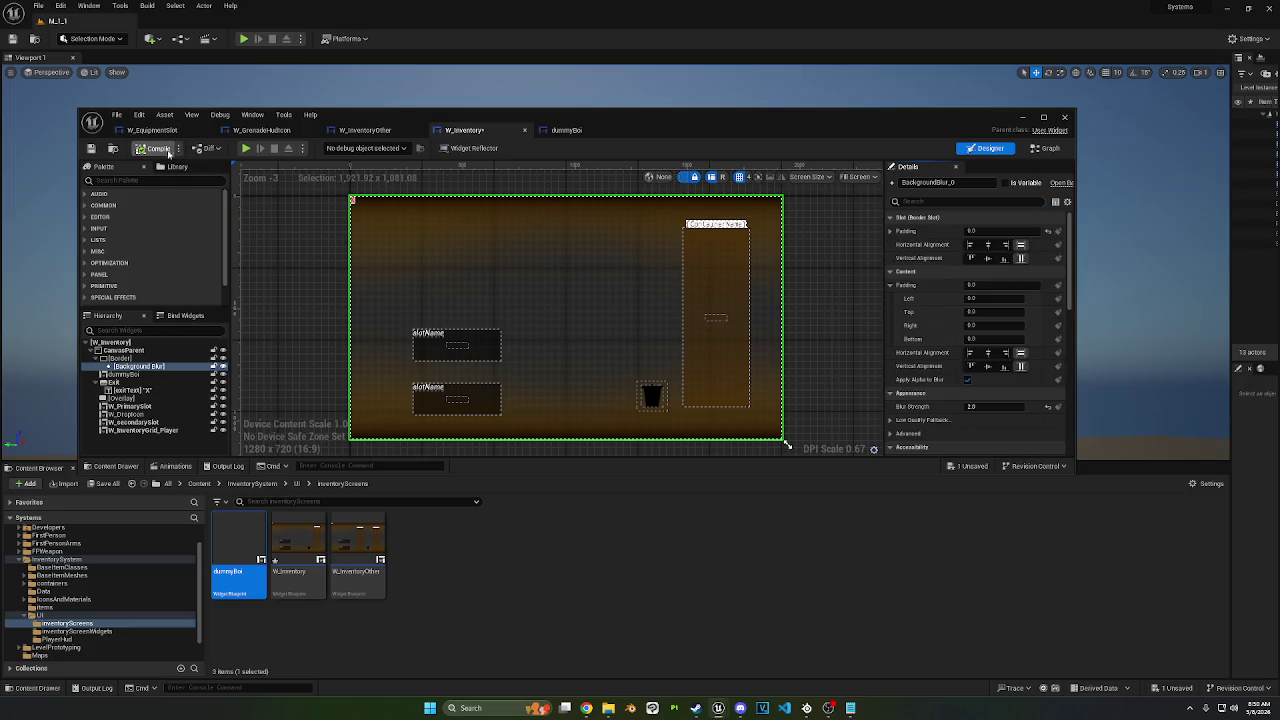
Step: Inspect the SET IsTarget node in dummyBoi's drag-enter logic
left_click(565, 130)
mouse_move(608, 229)
left_mouse_down()
mouse_move(603, 277)
mouse_move(580, 268)
left_mouse_up()
left_click(573, 263)
scroll(573, 263, "down", 2)
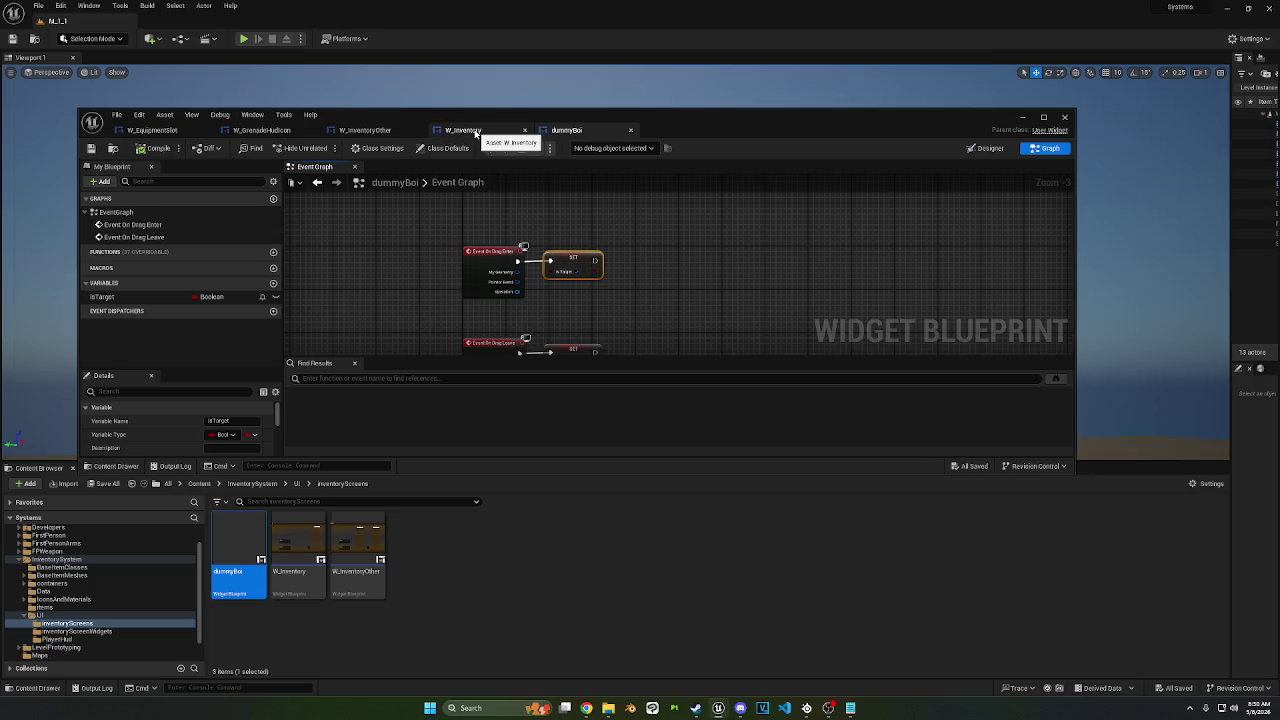
Step: Return to W_Inventory's On Drop graph, reposition a node, and start playing the level
left_click(476, 131)
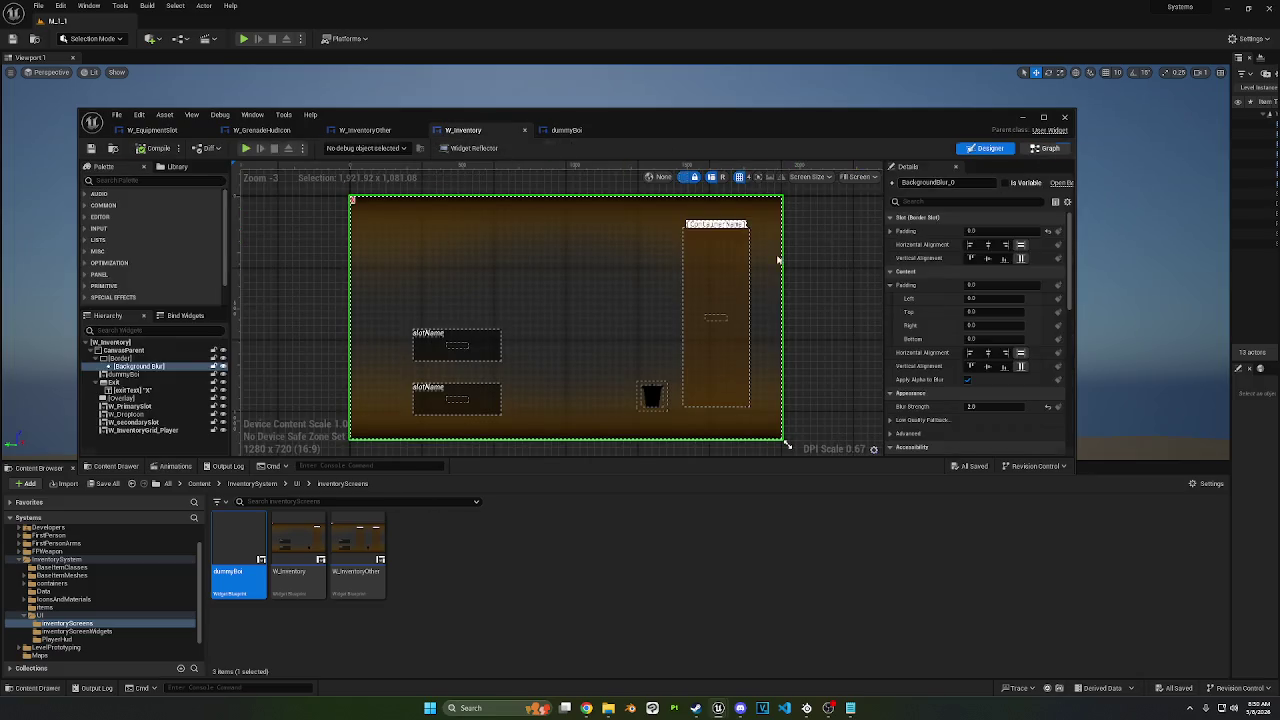
left_click(1045, 148)
left_click_drag(476, 291, 455, 263)
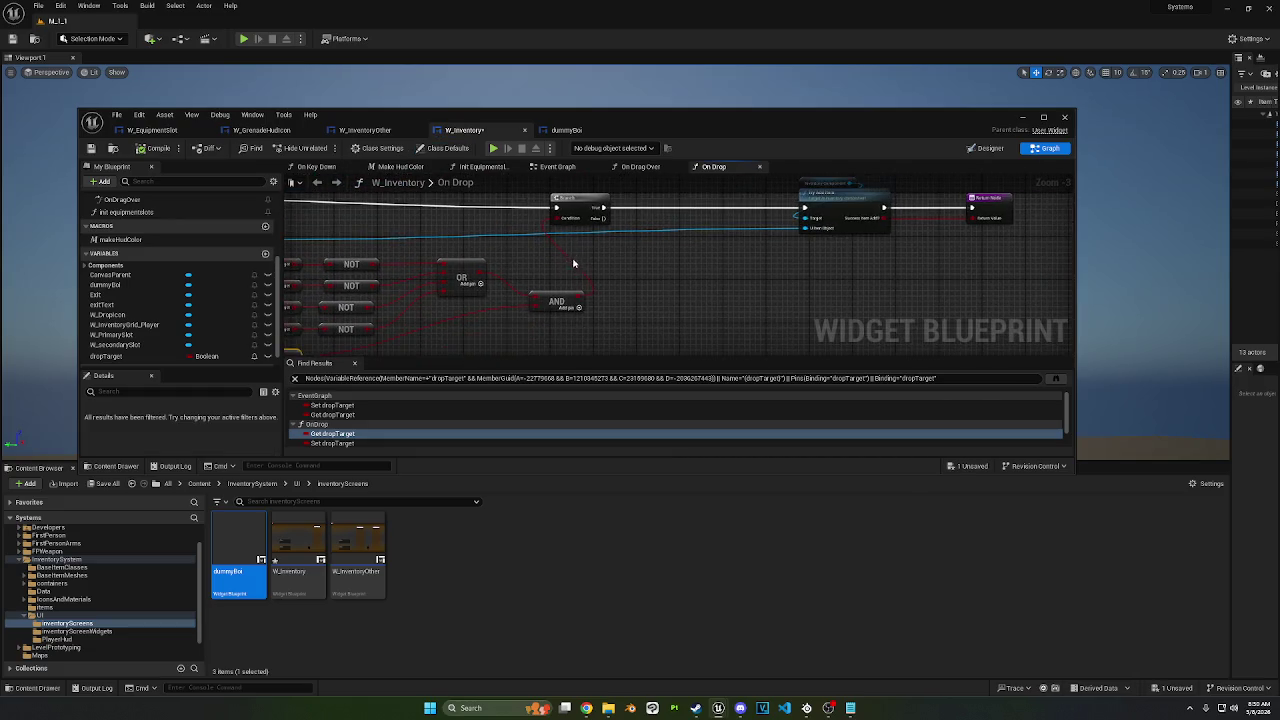
left_click(1020, 118)
left_click(243, 39)
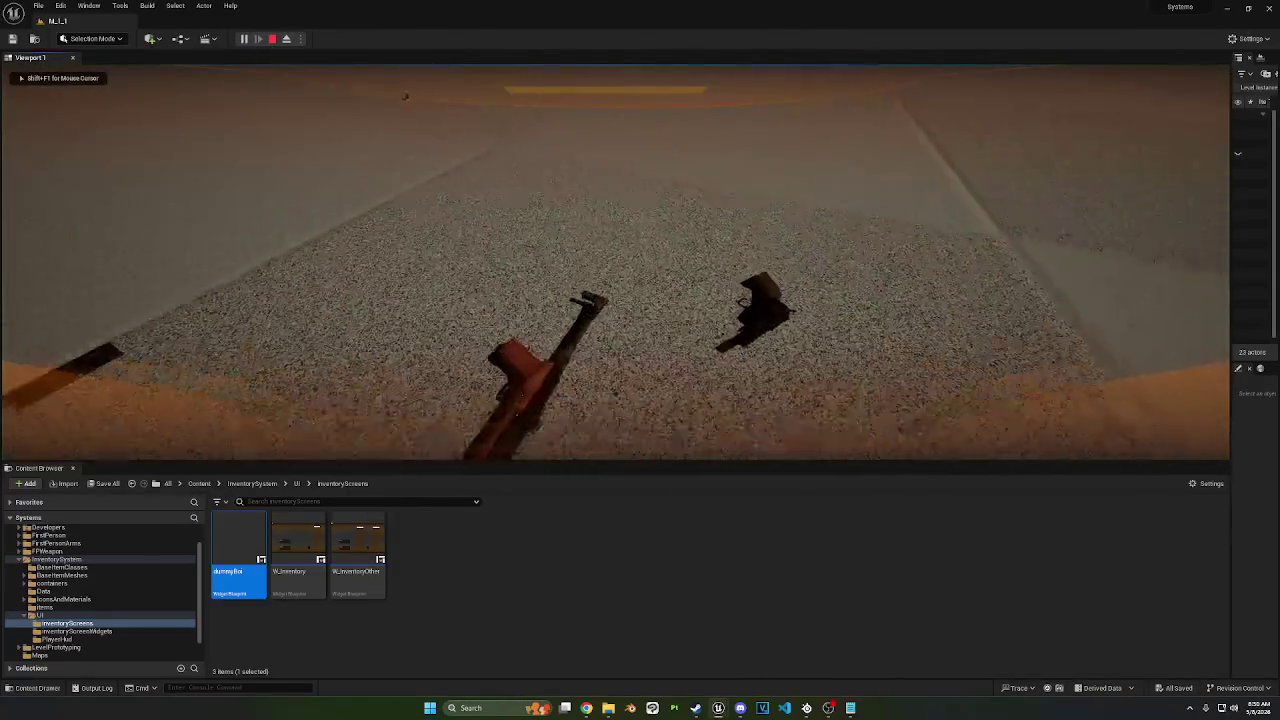
Step: Drag the gun to another backpack slot in the inventory, stop playing, and reopen W_Inventory
key("Tab")
mouse_move(1120, 150)
left_mouse_down()
mouse_move(583, 262)
mouse_move(1080, 270)
mouse_move(1148, 238)
mouse_move(1100, 171)
mouse_move(114, 120)
left_mouse_up()
key("Tab")
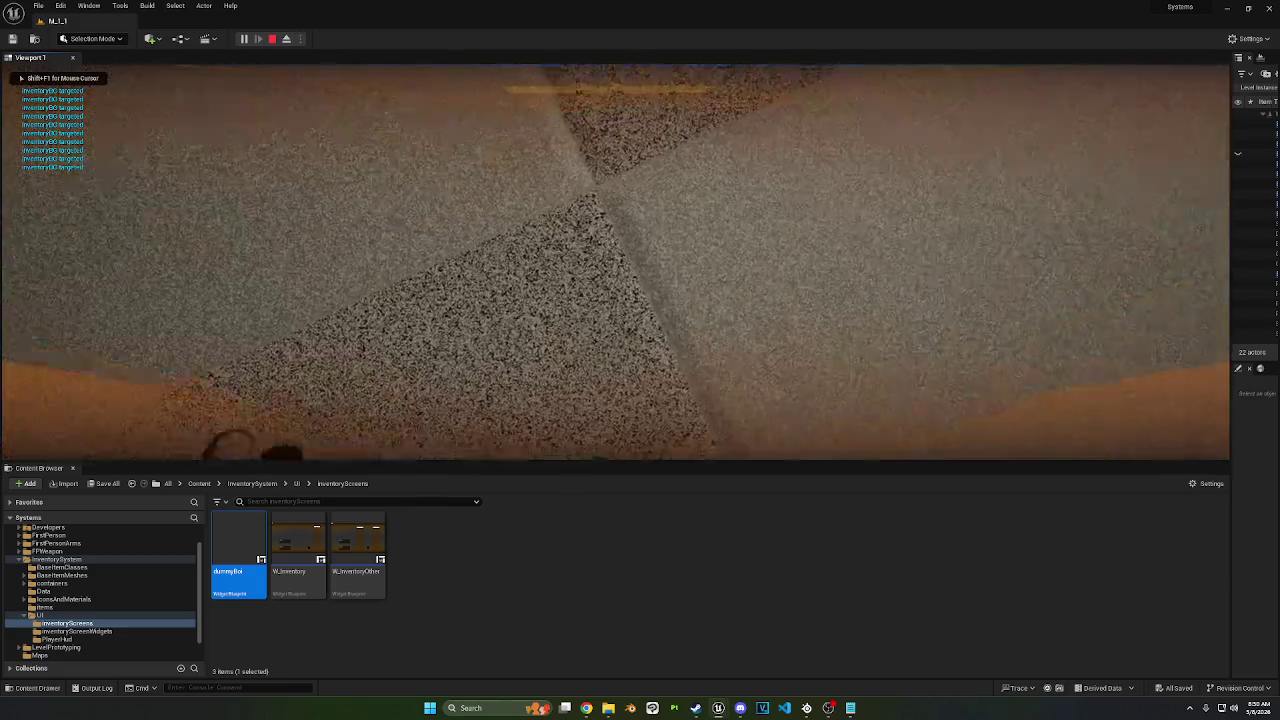
key("Escape")
double_click(298, 555)
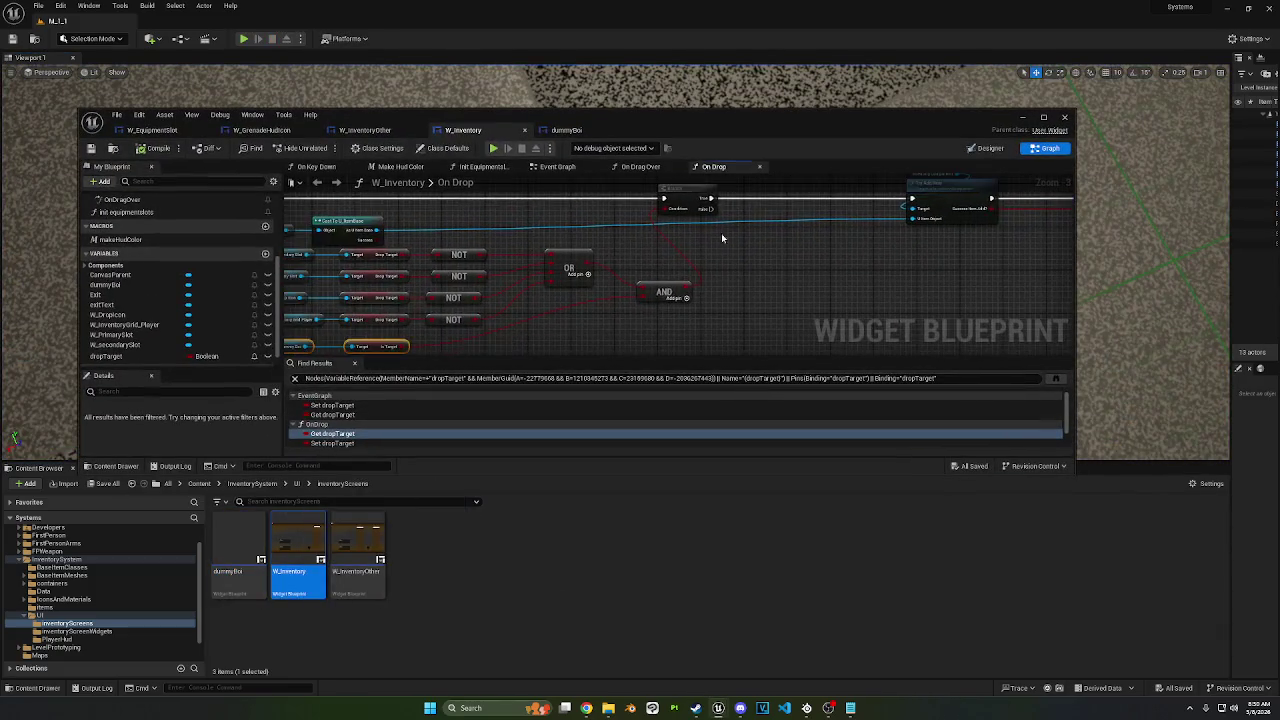
Step: In W_Inventory's Event Graph, choose Delete on the dropTarget variable
left_click(559, 167)
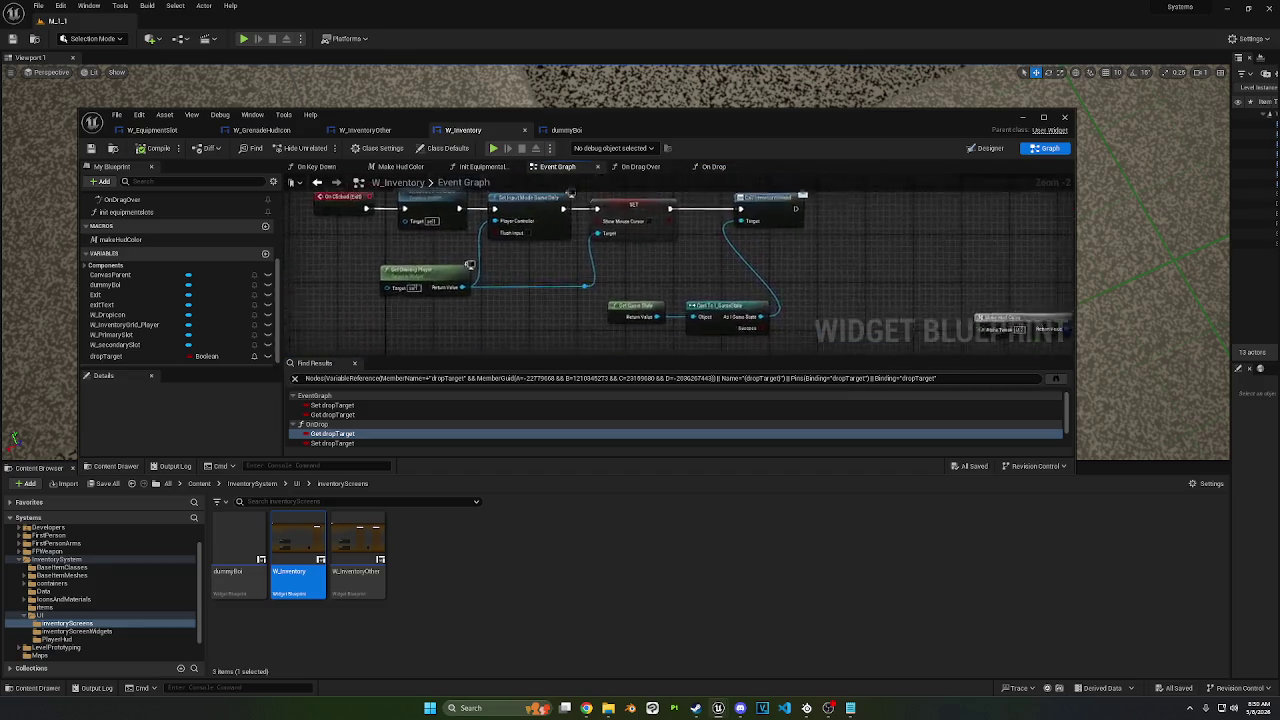
left_click_drag(134, 358, 570, 240)
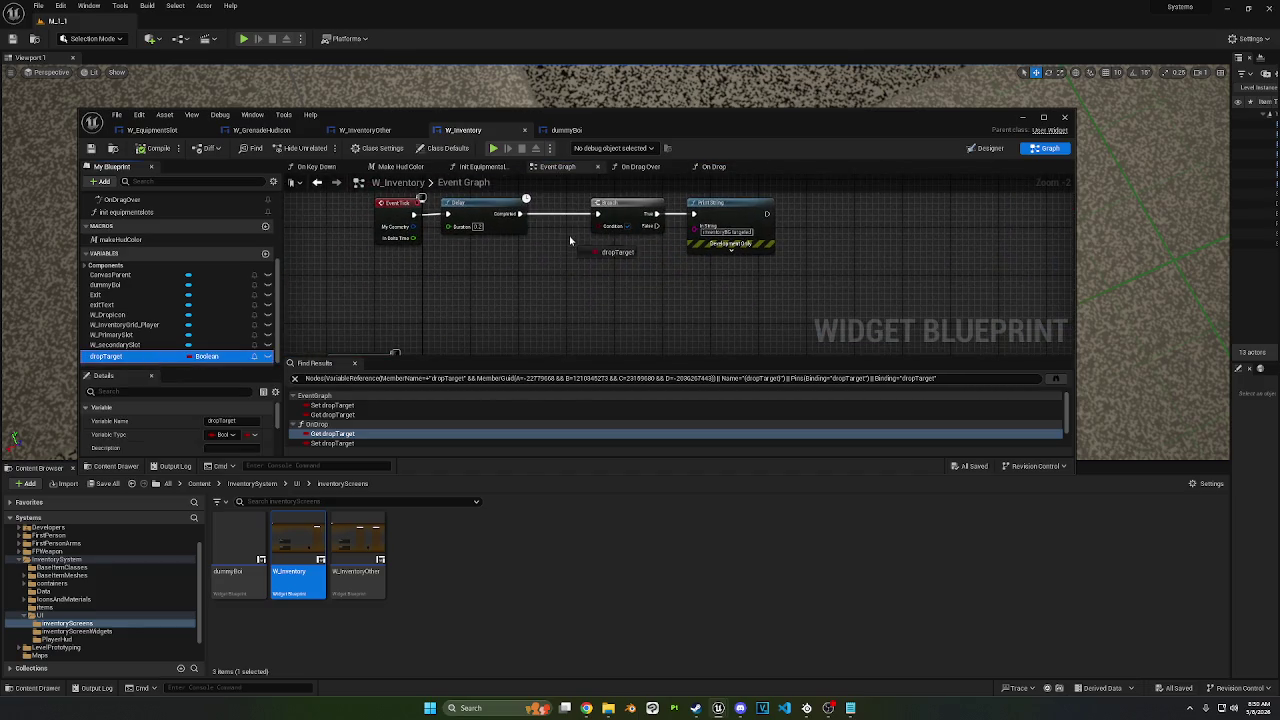
right_click(139, 358)
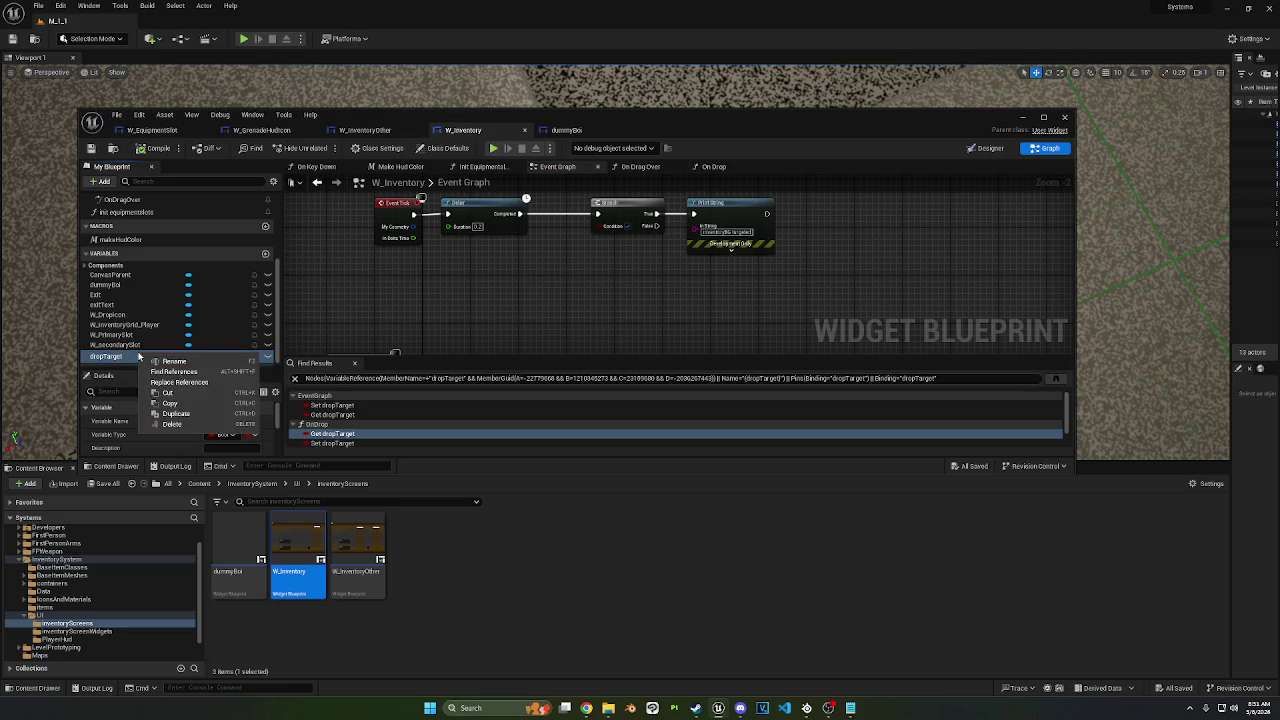
left_click(174, 424)
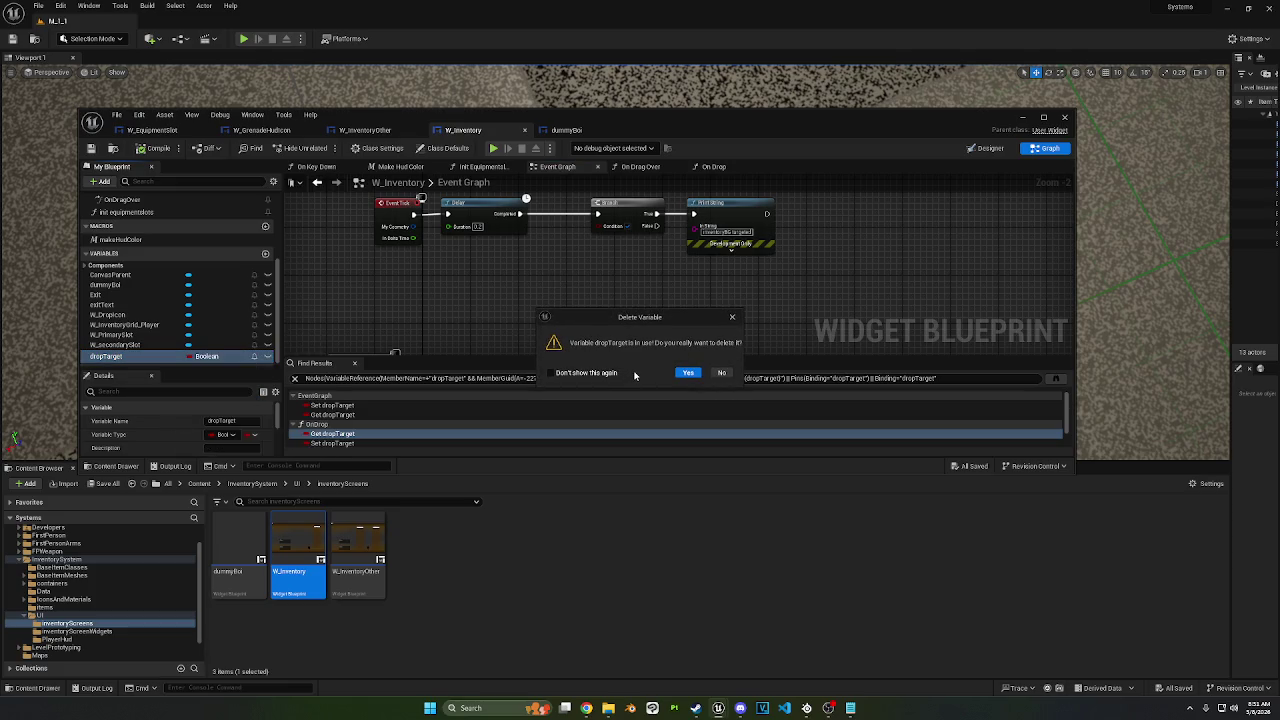